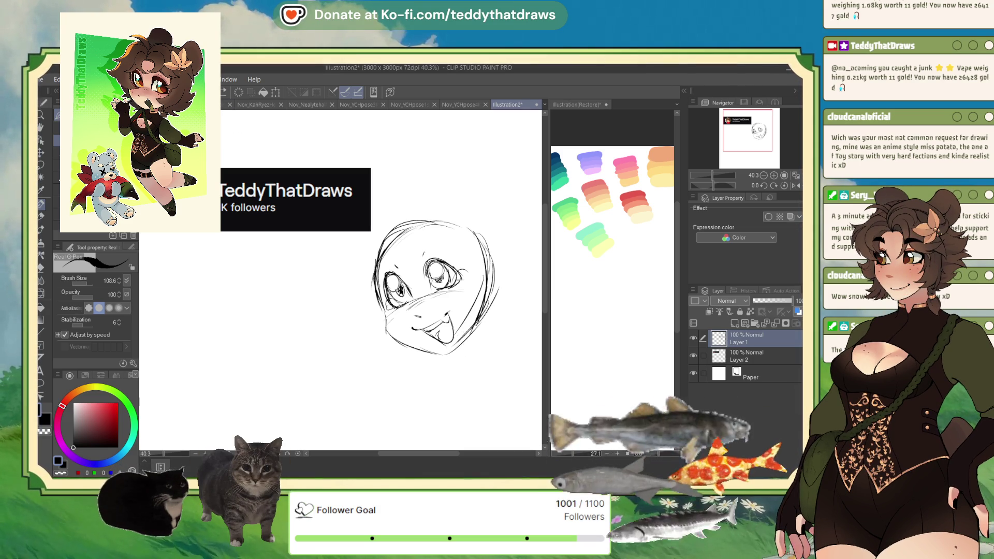
Step: Sketch a bear ear with an inner-ear line, then clear the whole sketch from Layer 1
mouse_move(429, 219)
mouse_down()
mouse_move(431, 181)
mouse_move(479, 237)
mouse_move(438, 183)
mouse_move(434, 220)
mouse_up()
mouse_move(431, 186)
mouse_down()
mouse_move(487, 207)
mouse_move(467, 203)
mouse_up()
key(Delete)
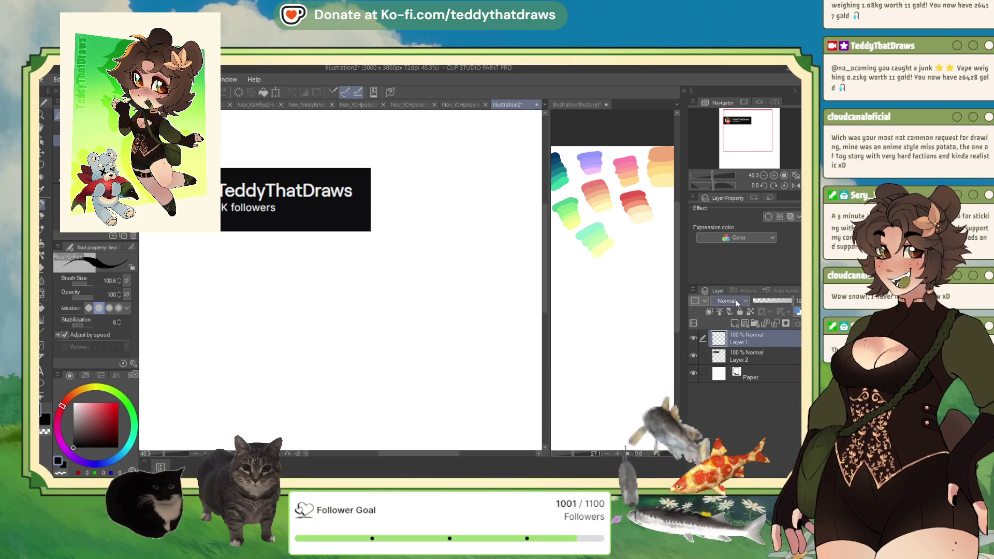
drag(744, 129, 738, 131)
mouse_move(457, 232)
mouse_down()
mouse_move(407, 295)
mouse_move(478, 332)
mouse_move(439, 332)
mouse_up()
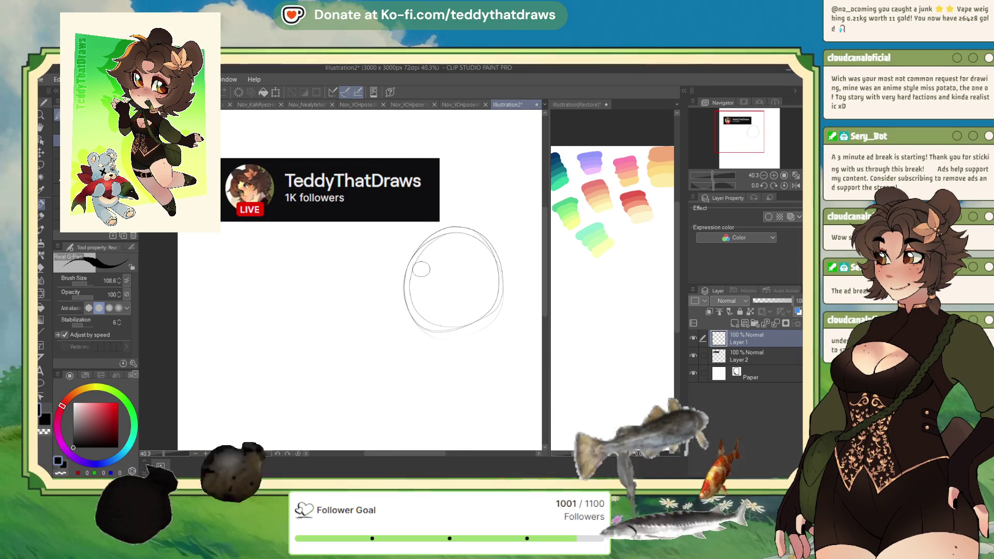
mouse_move(413, 283)
mouse_down()
mouse_move(476, 262)
mouse_move(455, 264)
mouse_up()
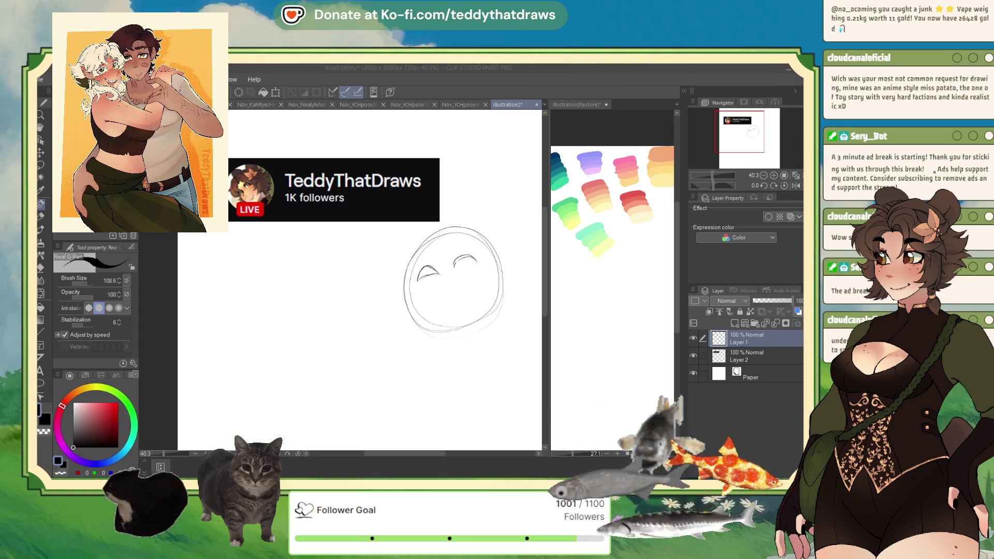
drag(455, 266, 472, 257)
key(Delete)
mouse_move(404, 285)
mouse_down()
mouse_move(465, 228)
mouse_move(392, 266)
mouse_move(440, 223)
mouse_move(476, 262)
mouse_up()
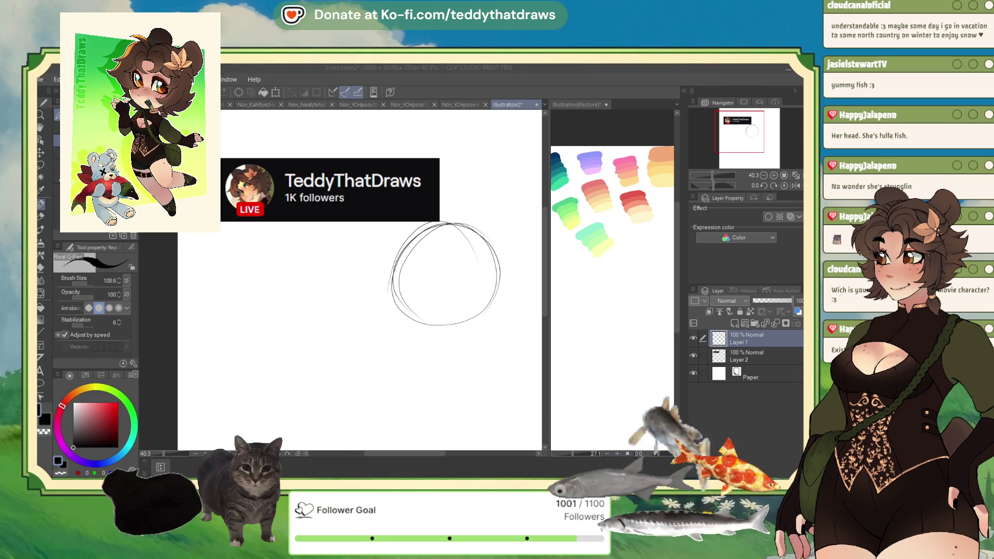
Step: Reinforce the head circle and sketch curved closed eyes, a small open mouth and left-cheek blush
mouse_move(406, 249)
mouse_down()
mouse_move(397, 306)
mouse_move(463, 334)
mouse_move(495, 295)
mouse_move(478, 324)
mouse_up()
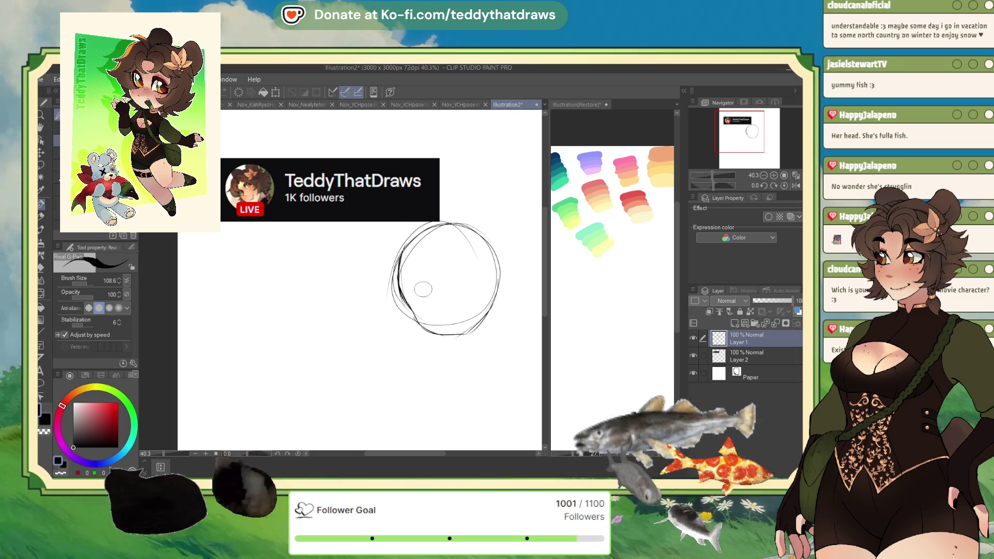
mouse_move(417, 311)
mouse_down()
mouse_move(435, 296)
mouse_move(438, 306)
mouse_move(428, 300)
mouse_up()
mouse_move(428, 299)
mouse_down()
mouse_move(477, 280)
mouse_move(461, 280)
mouse_up()
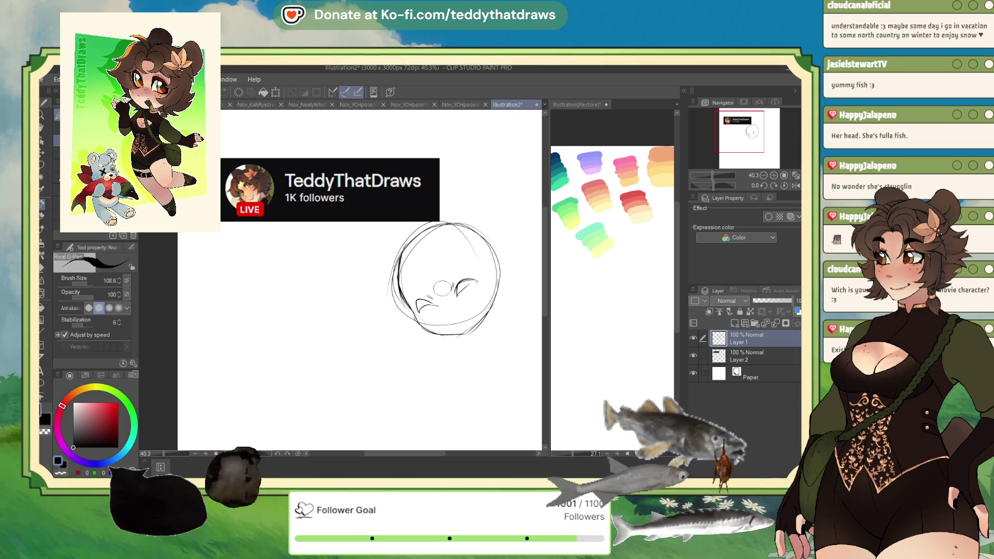
drag(450, 322, 462, 315)
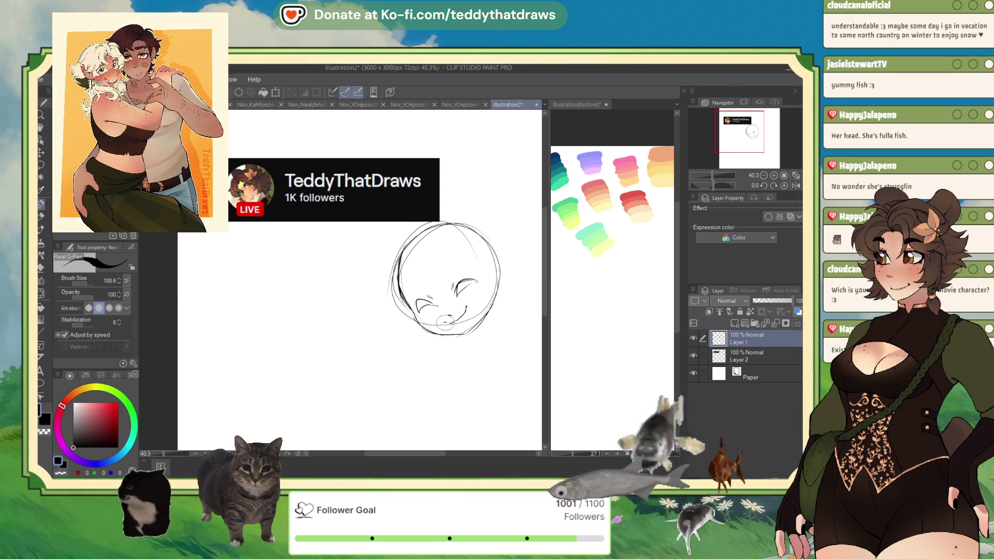
mouse_move(466, 308)
mouse_down()
mouse_move(453, 321)
mouse_move(472, 317)
mouse_move(465, 322)
mouse_up()
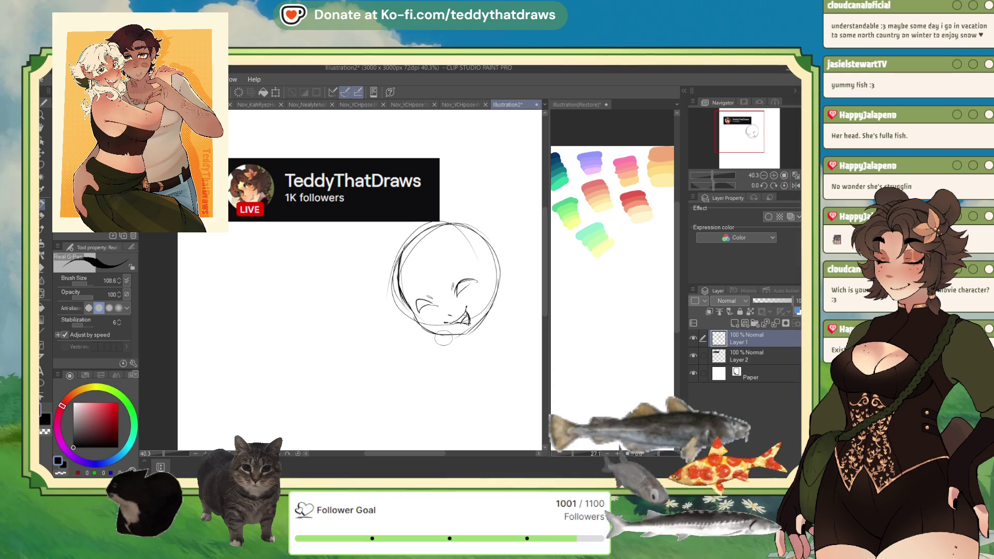
drag(420, 317, 430, 309)
drag(450, 261, 419, 284)
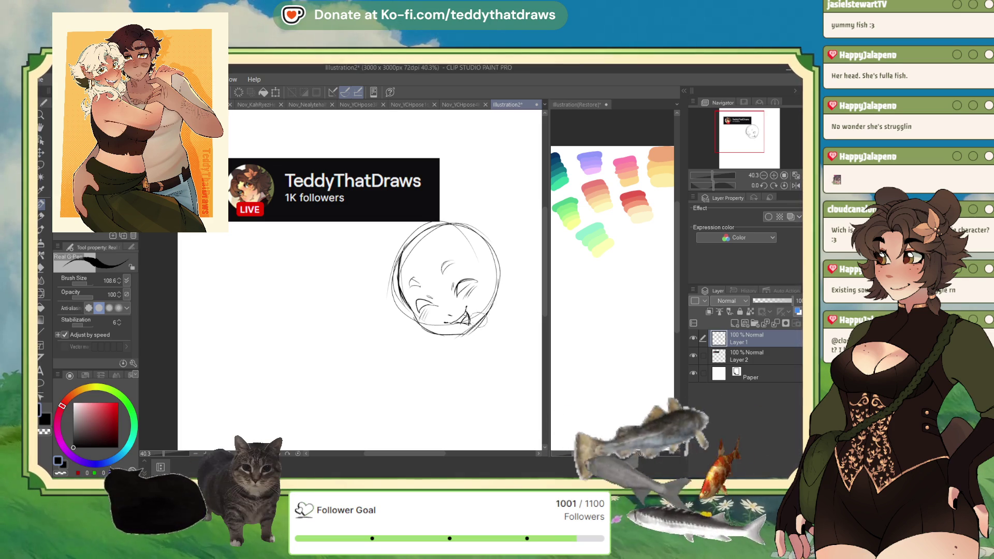
Step: Rotate the chibi head sketch about 15 degrees and confirm
click(275, 92)
drag(512, 261, 509, 292)
click(413, 367)
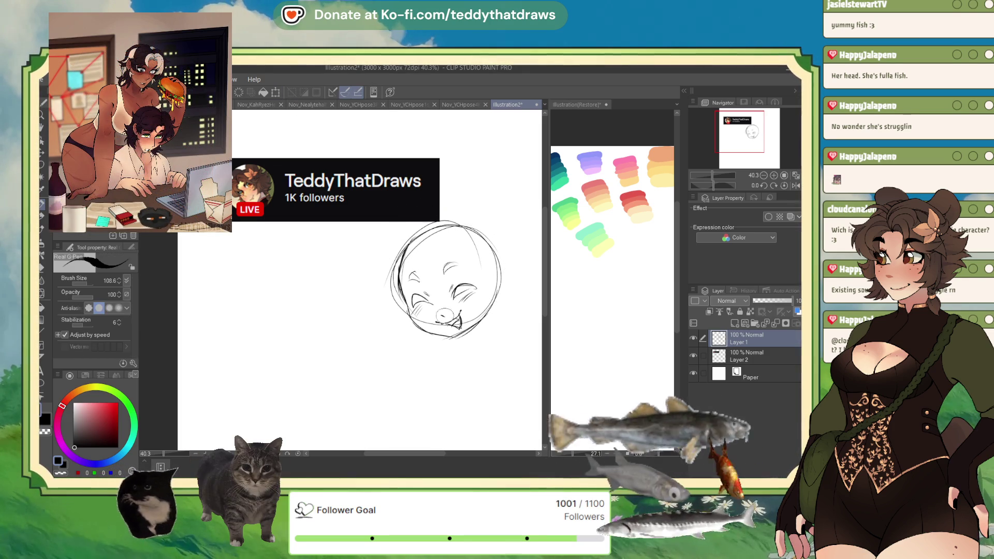
Step: Try warping the mouth and chin lines with Liquify, then undo the warp
click(43, 291)
drag(456, 282, 432, 321)
key(ctrl+z)
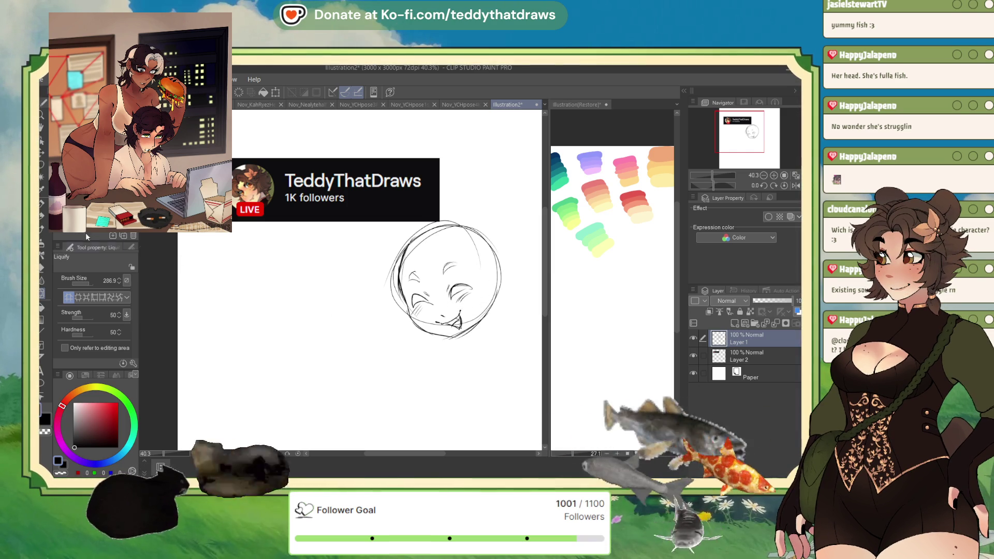
Step: Redraw the left eye strokes with the G-Pen and undo the last grin stroke
click(42, 204)
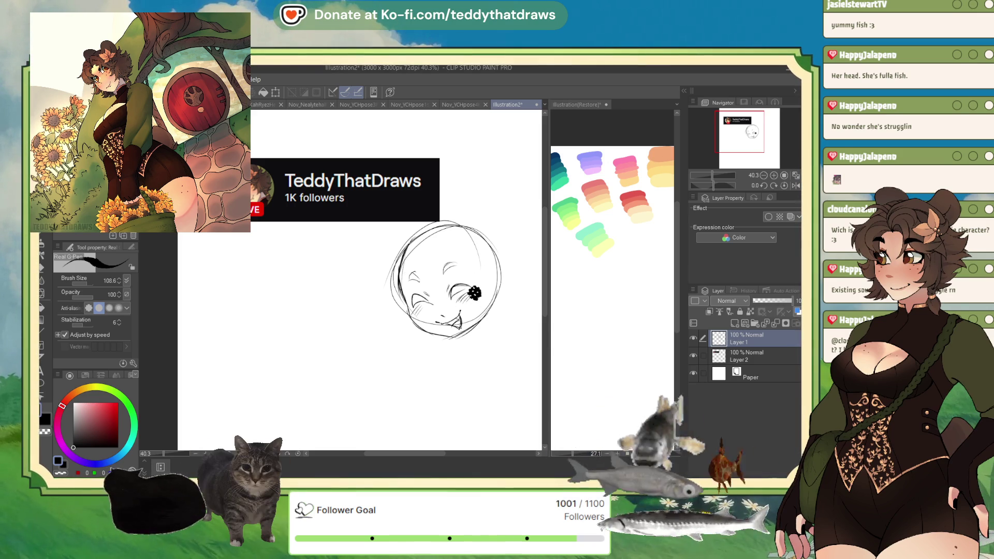
drag(417, 270, 410, 282)
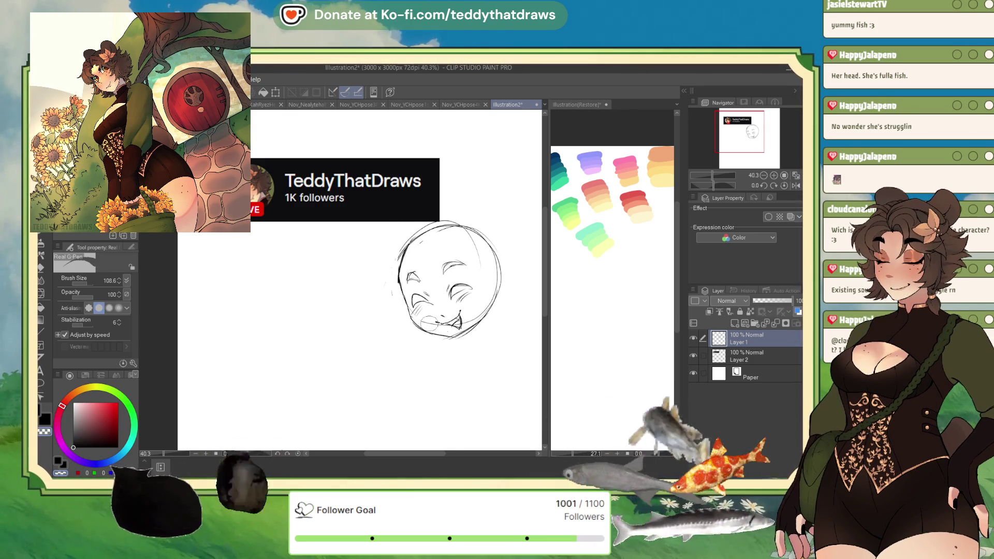
key(ctrl+z)
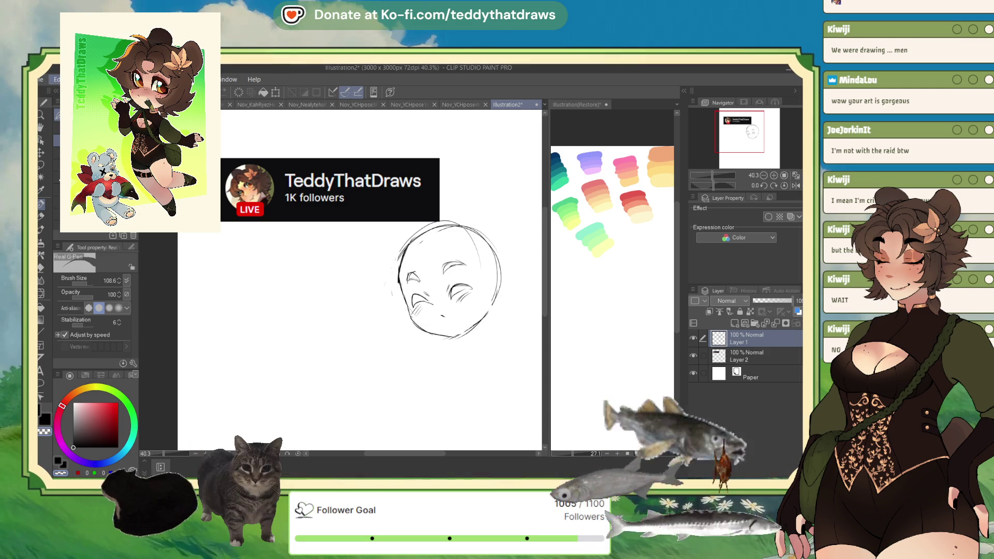
Step: Paste the girl-at-drawing-desk illustration as a new layer
key(ctrl+v)
Step: Zoom out and scale the pasted desk illustration down to about 81%
key(ctrl+minus)
key(ctrl+minus)
key(ctrl+t)
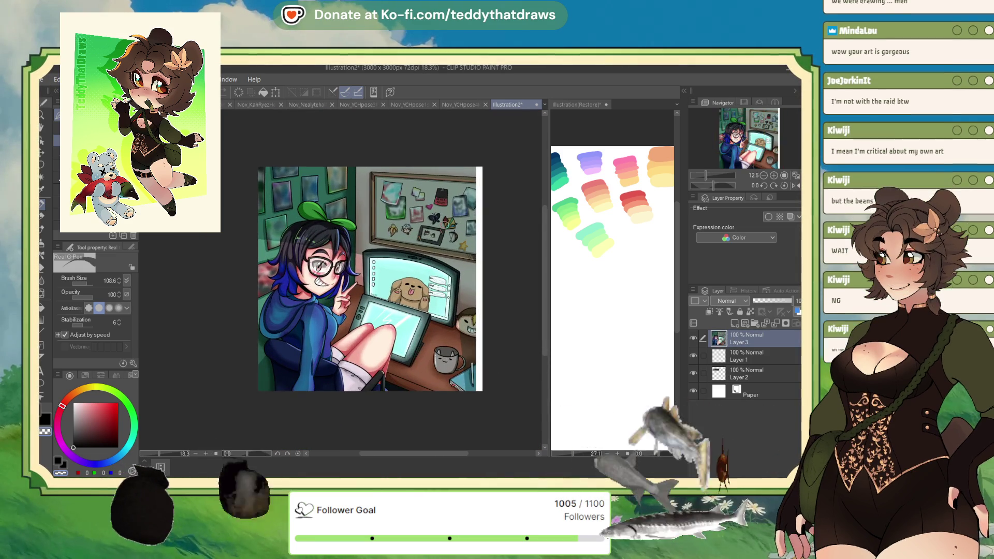
mouse_move(466, 179)
mouse_down()
mouse_move(468, 155)
mouse_move(445, 170)
mouse_up()
click(332, 408)
Step: Zoom in and out to inspect the pasted illustration, then undo the paste
scroll(392, 280, up, 3)
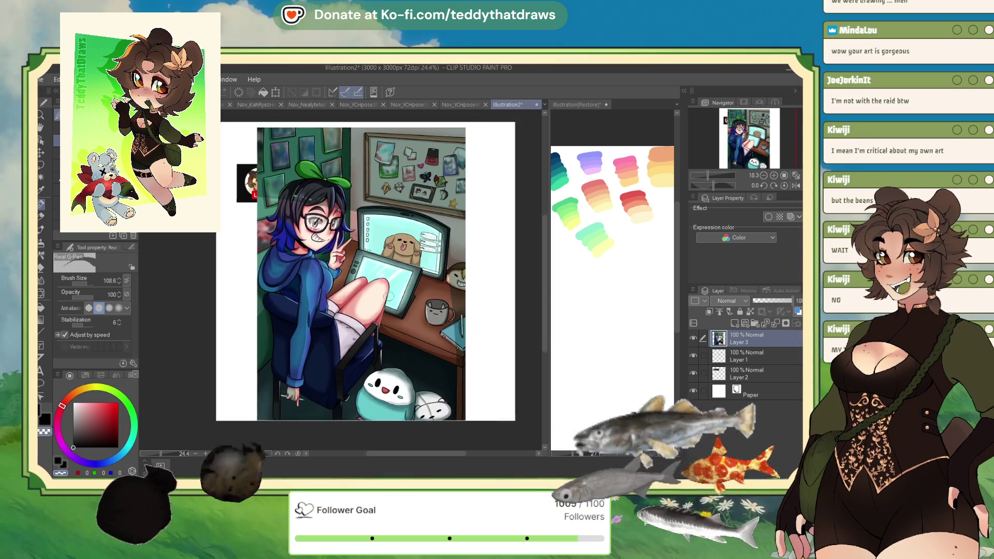
scroll(438, 302, down, 2)
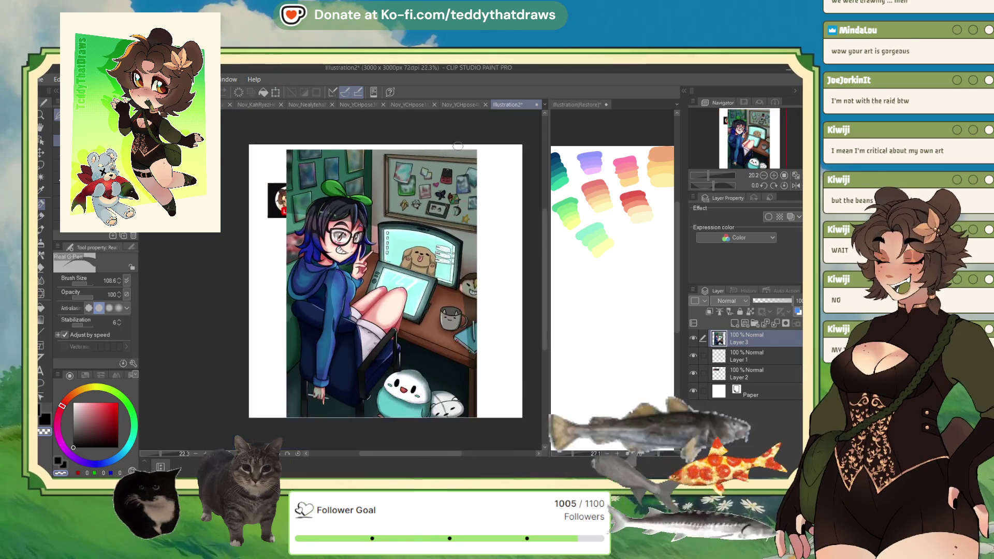
scroll(438, 301, up, 3)
scroll(438, 301, down, 3)
scroll(405, 287, up, 4)
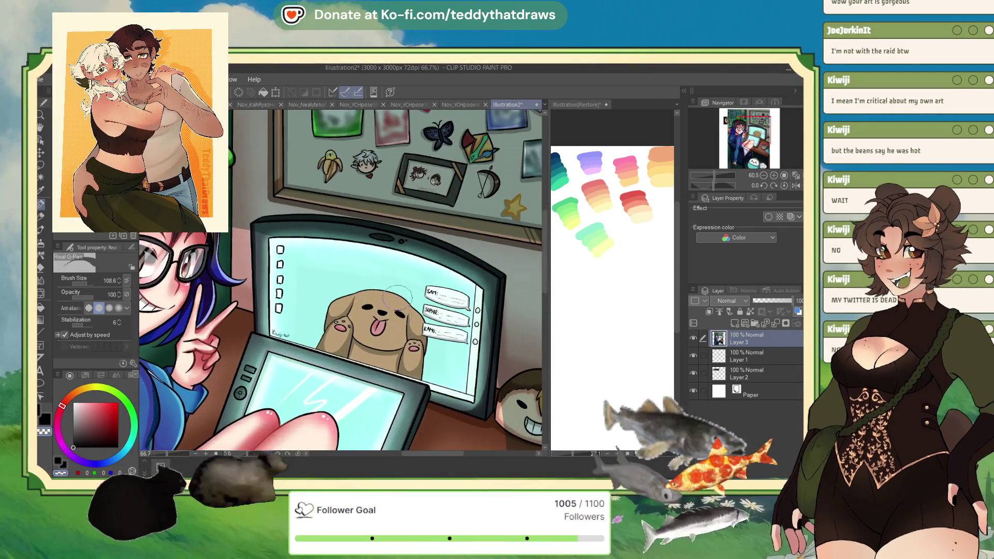
scroll(405, 287, up, 6)
scroll(394, 291, down, 8)
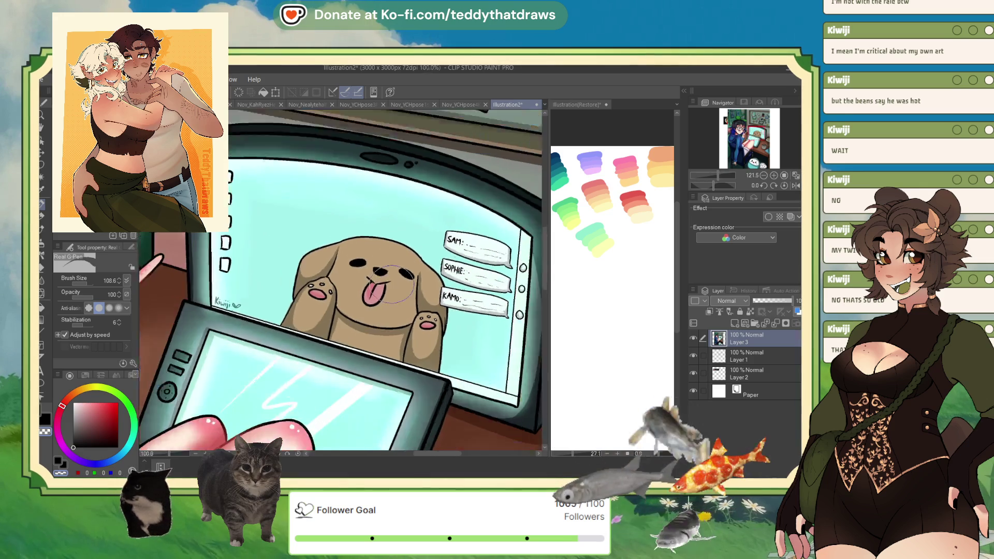
scroll(405, 314, up, 5)
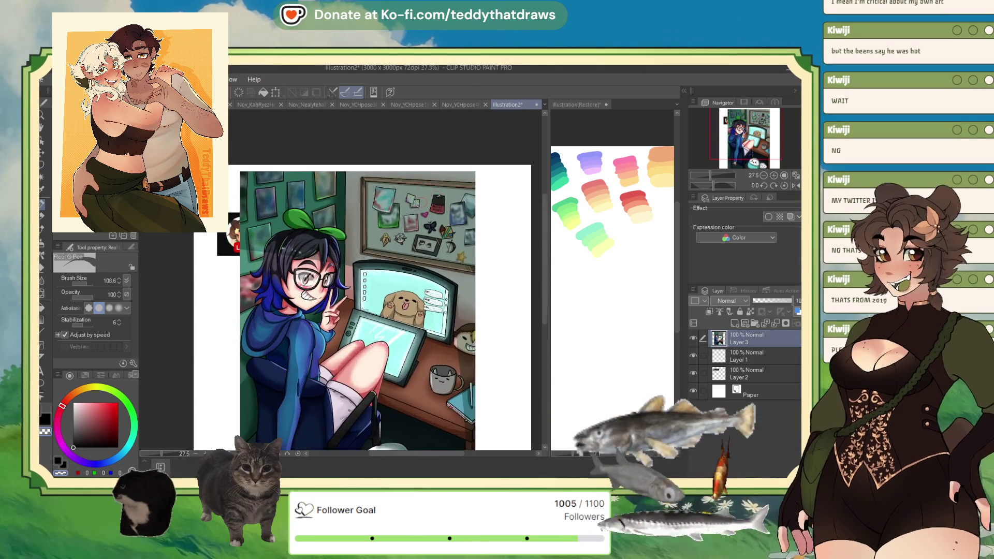
scroll(435, 295, up, 4)
scroll(425, 280, down, 2)
scroll(415, 270, up, 2)
scroll(414, 267, up, 3)
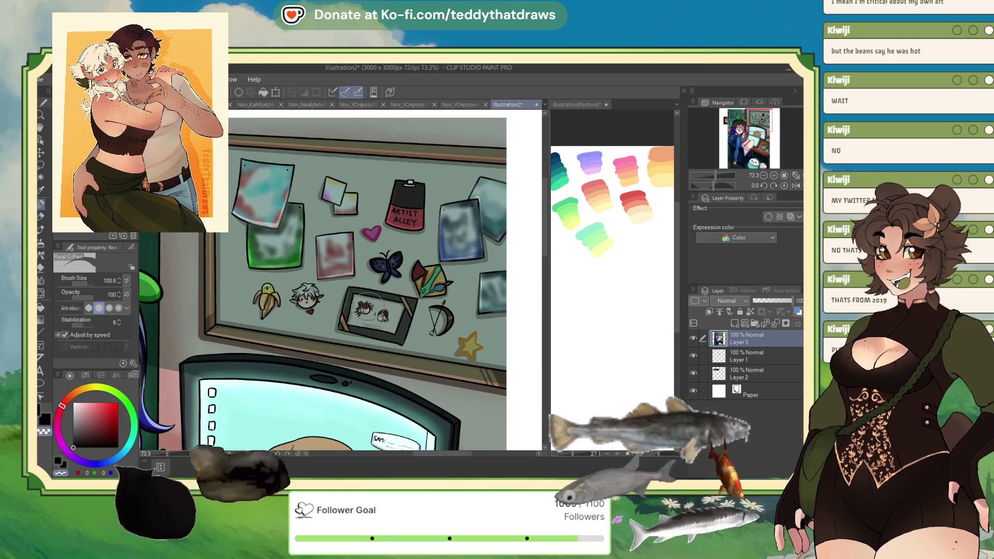
scroll(373, 318, up, 3)
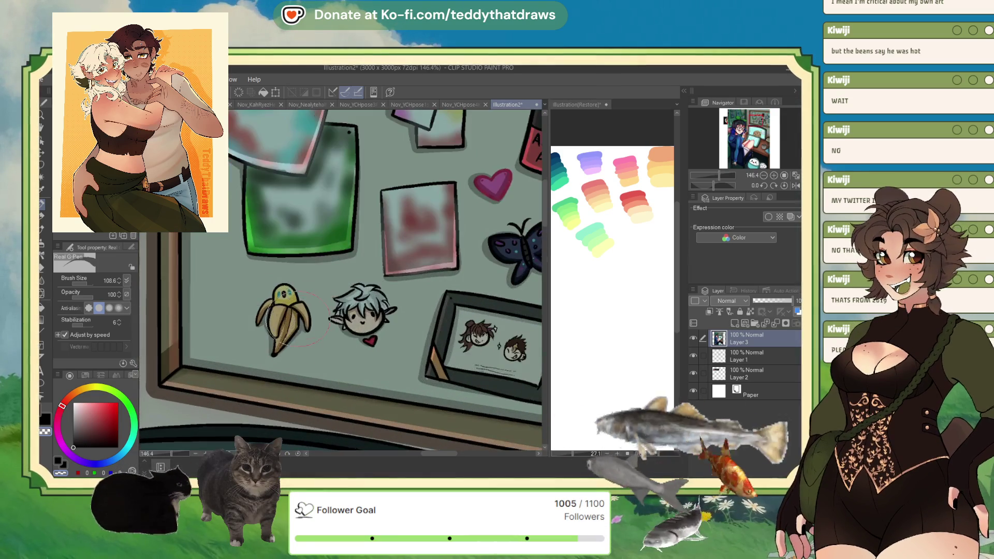
scroll(365, 307, down, 1)
scroll(357, 311, up, 4)
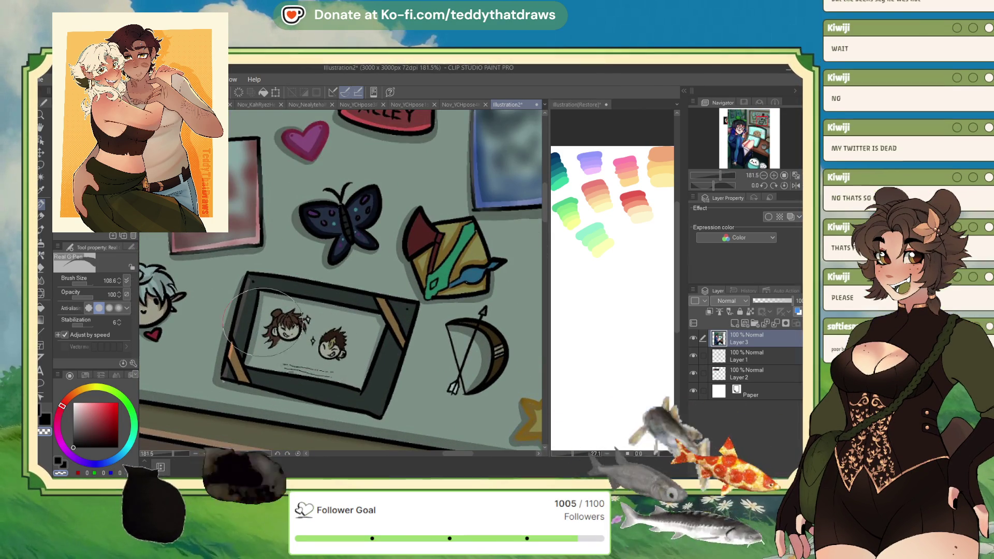
scroll(347, 379, down, 2)
scroll(346, 377, up, 2)
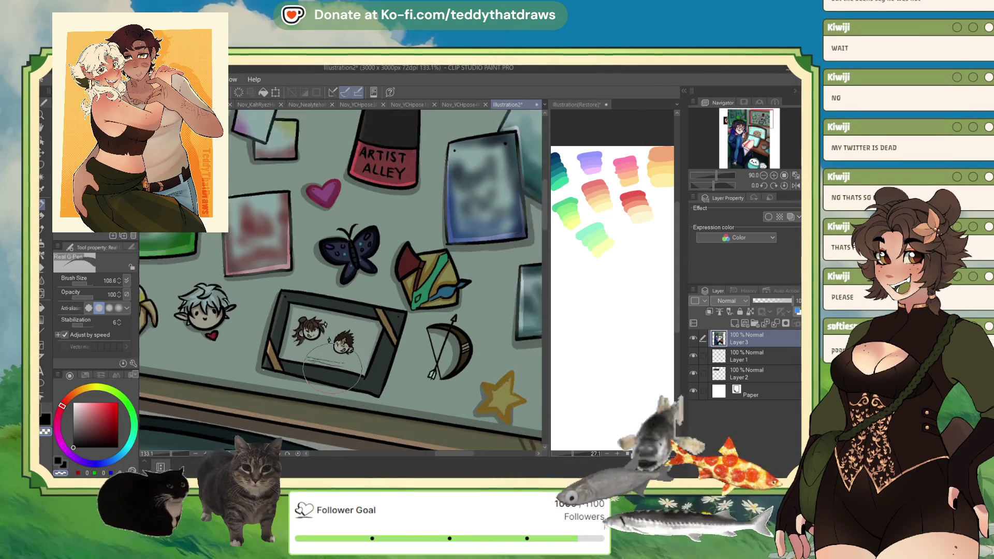
scroll(375, 341, down, 2)
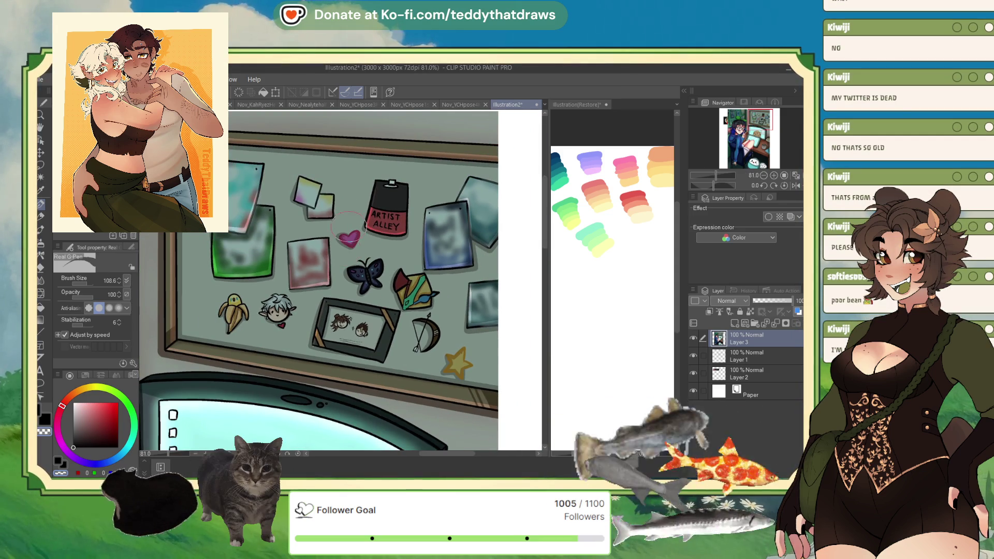
scroll(374, 275, up, 1)
scroll(373, 275, down, 5)
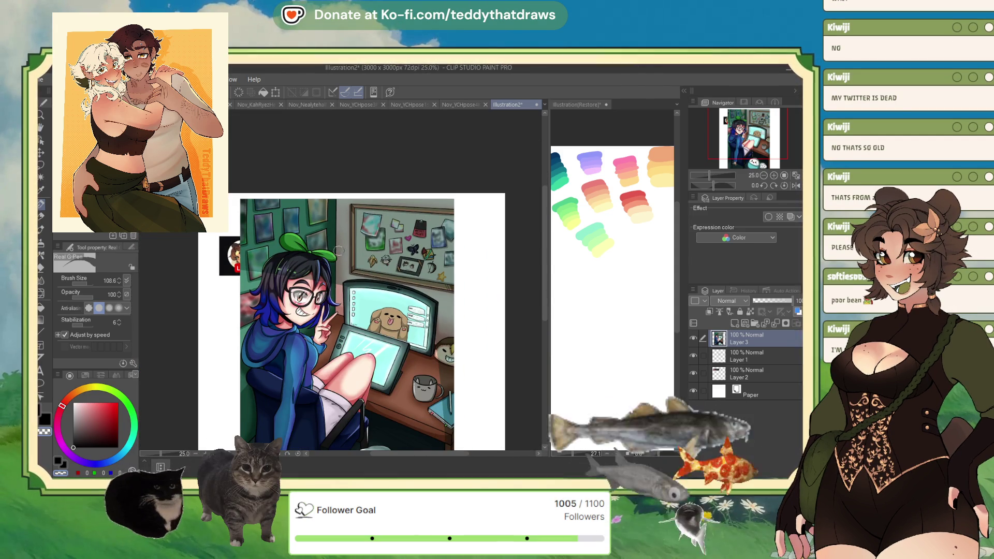
scroll(339, 255, up, 3)
scroll(362, 212, down, 2)
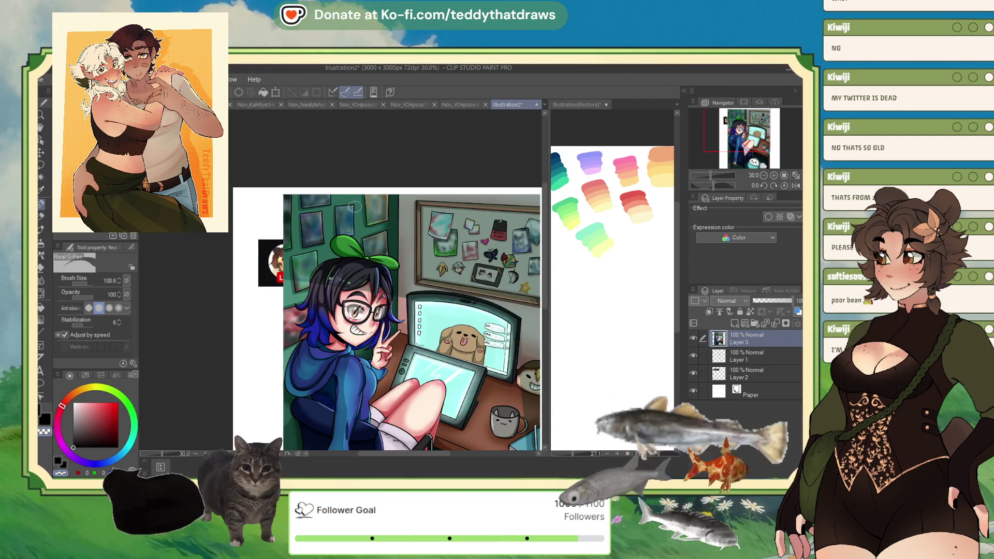
scroll(362, 213, down, 3)
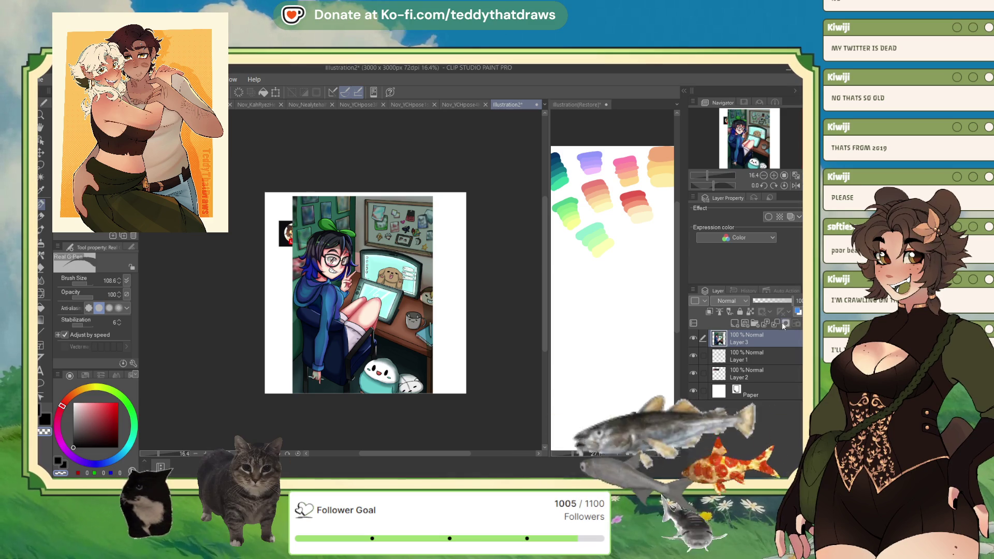
scroll(401, 233, up, 5)
scroll(319, 254, up, 4)
scroll(320, 254, down, 3)
scroll(319, 254, down, 2)
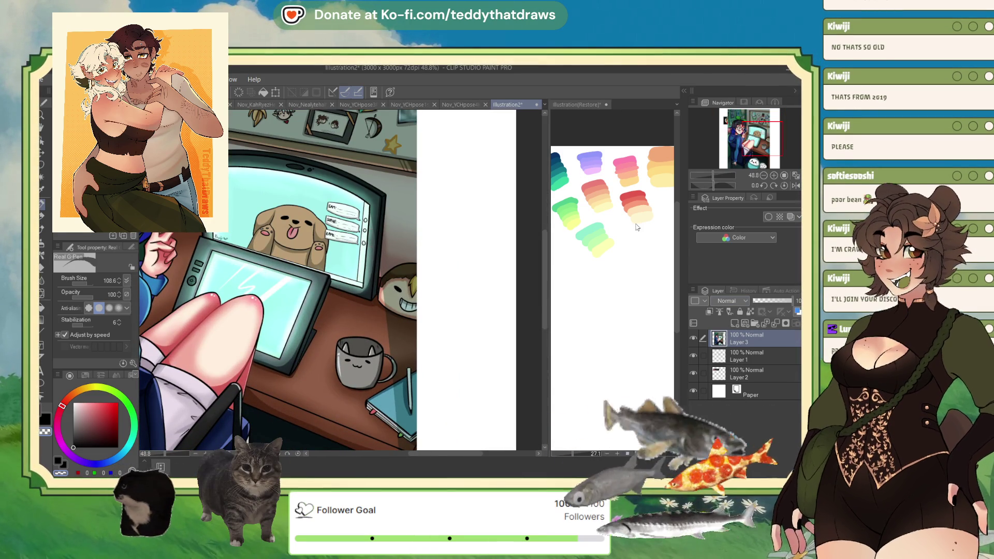
key(ctrl+z)
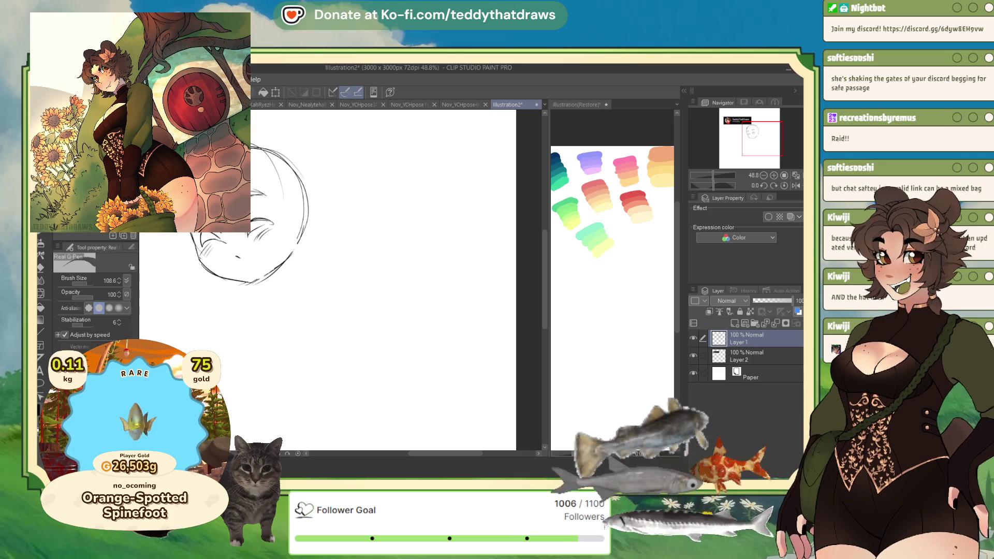
key(ctrl+shift+n)
key(ctrl+minus)
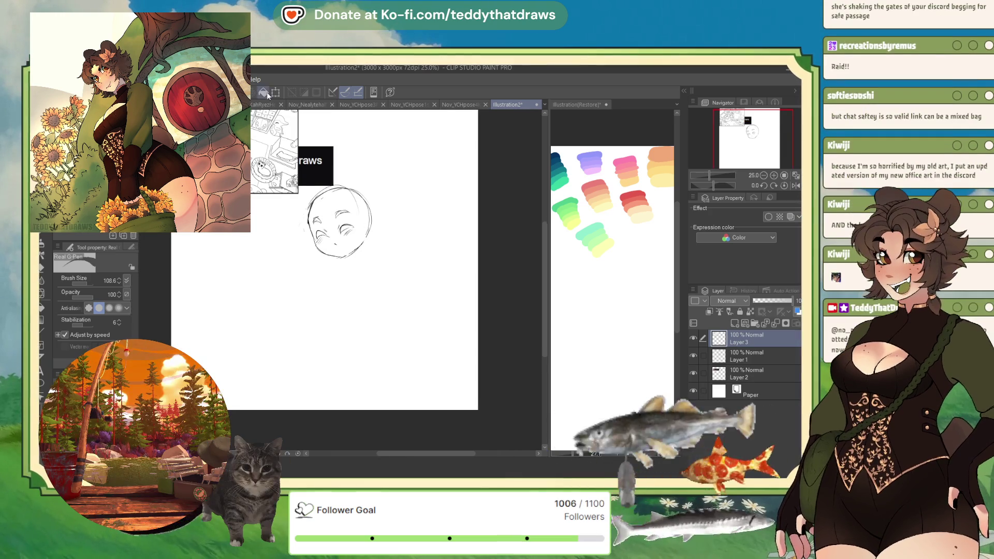
key(ctrl+t)
key(Return)
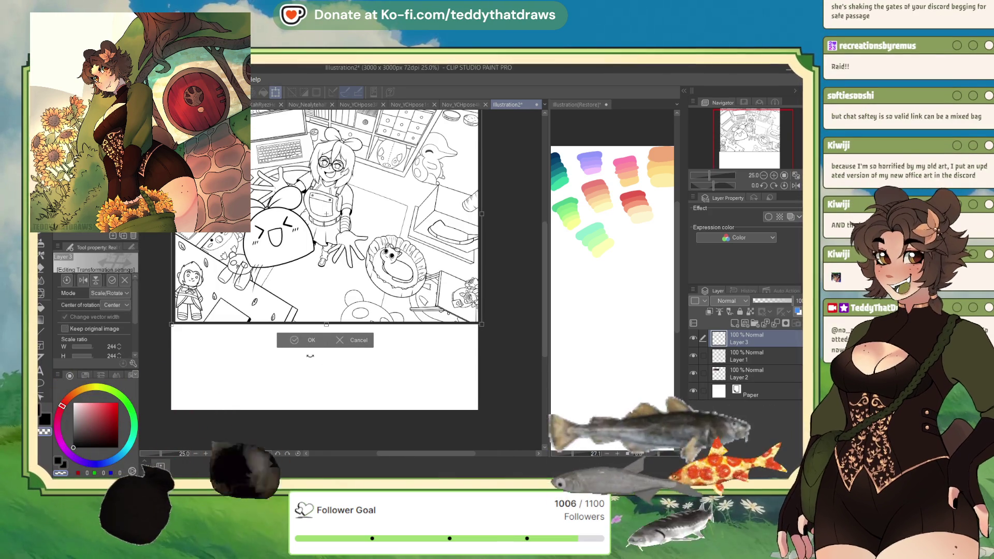
key(ctrl+minus)
scroll(302, 354, up, 5)
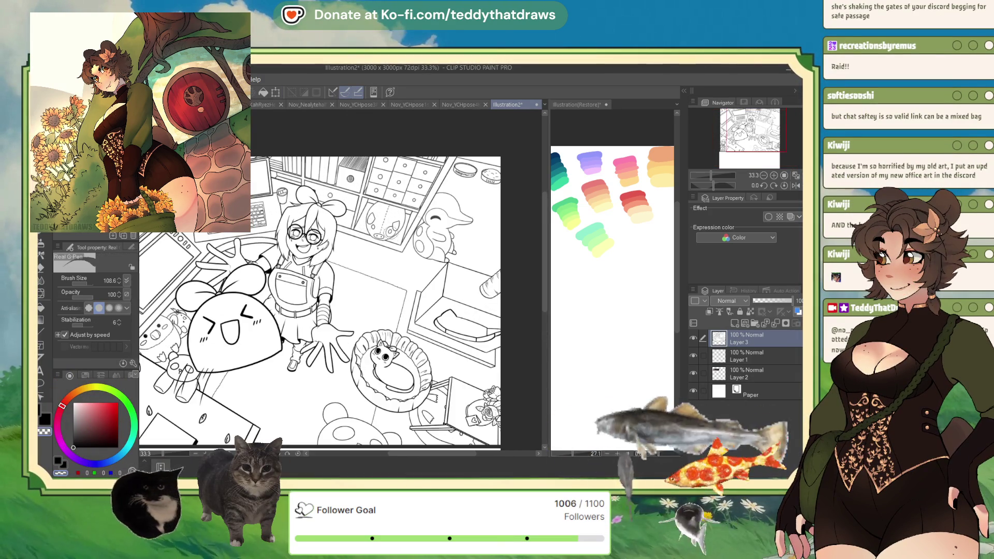
scroll(355, 252, up, 2)
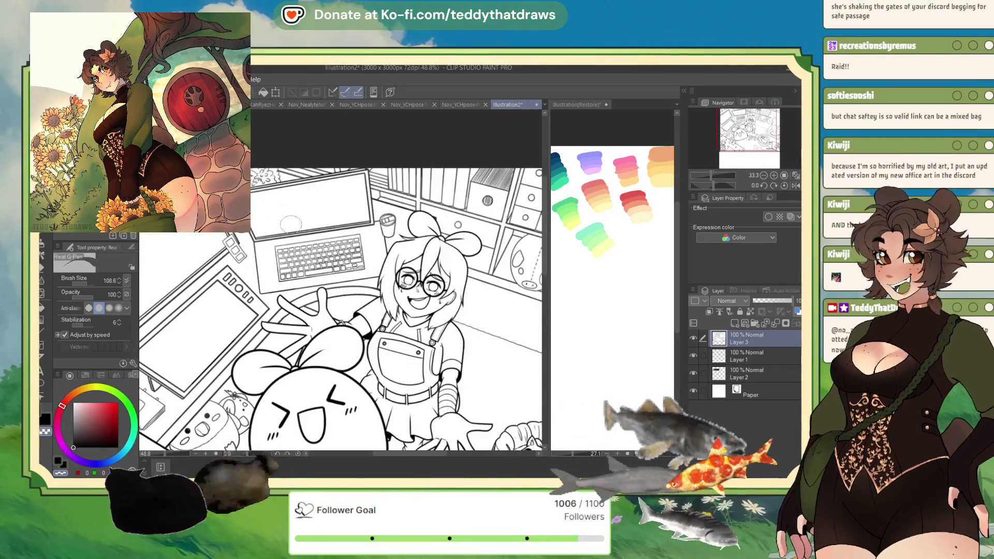
scroll(254, 223, down, 3)
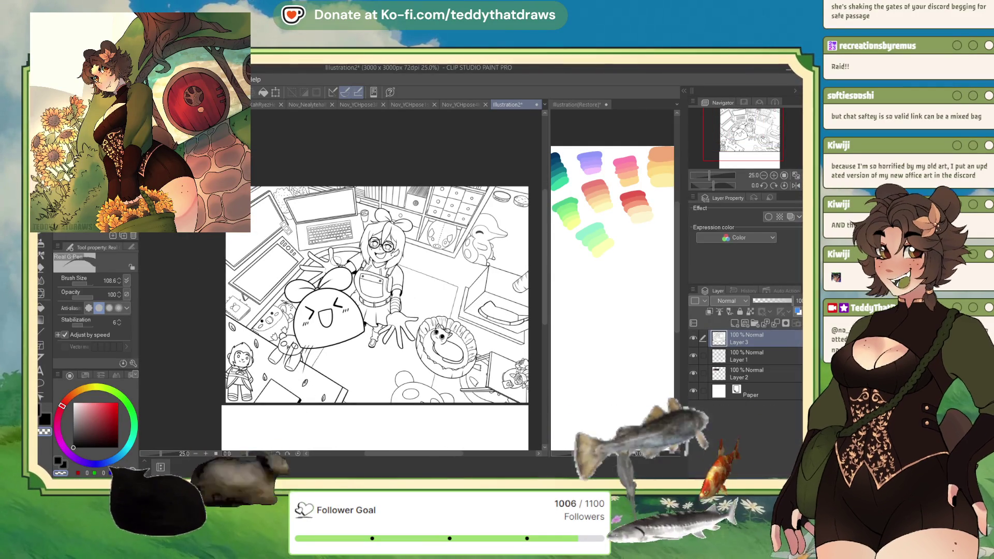
scroll(448, 241, down, 1)
scroll(349, 290, up, 3)
scroll(349, 291, down, 3)
scroll(349, 291, up, 3)
scroll(349, 291, down, 2)
scroll(292, 328, up, 2)
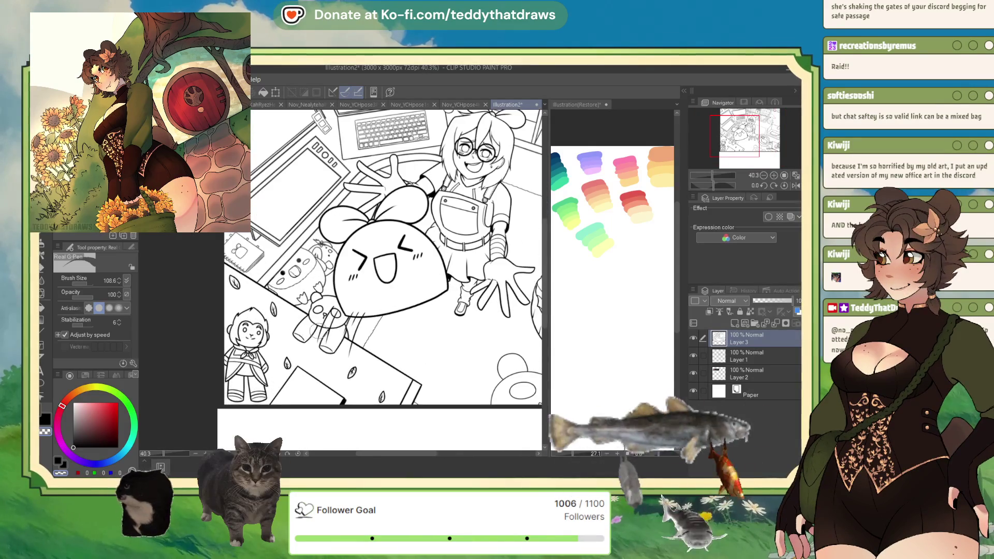
scroll(291, 328, down, 3)
scroll(436, 290, up, 2)
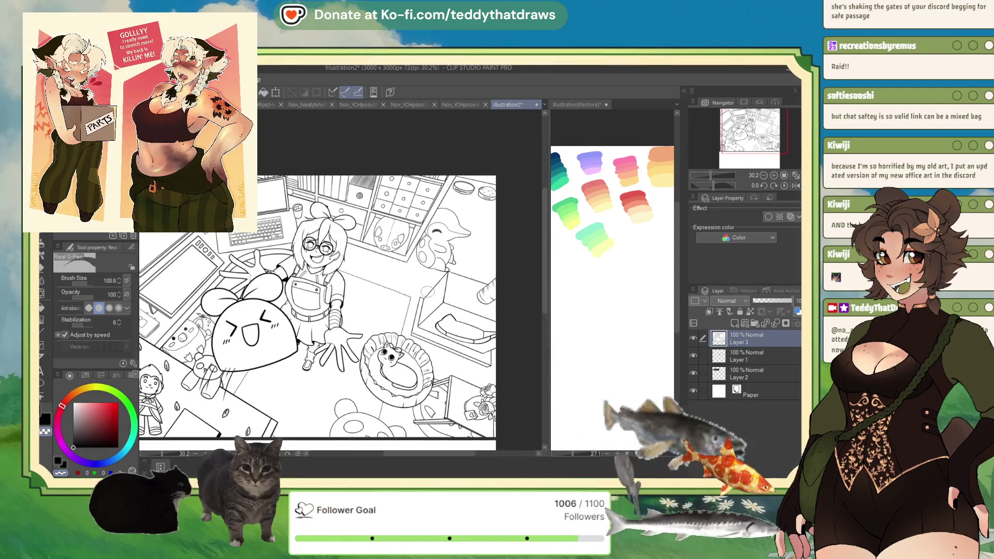
scroll(414, 301, up, 4)
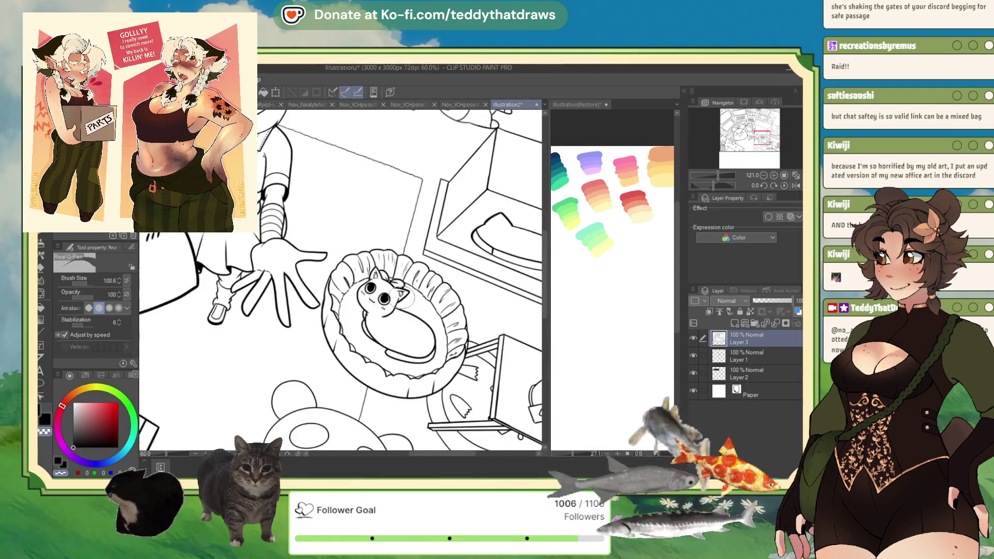
scroll(404, 299, down, 5)
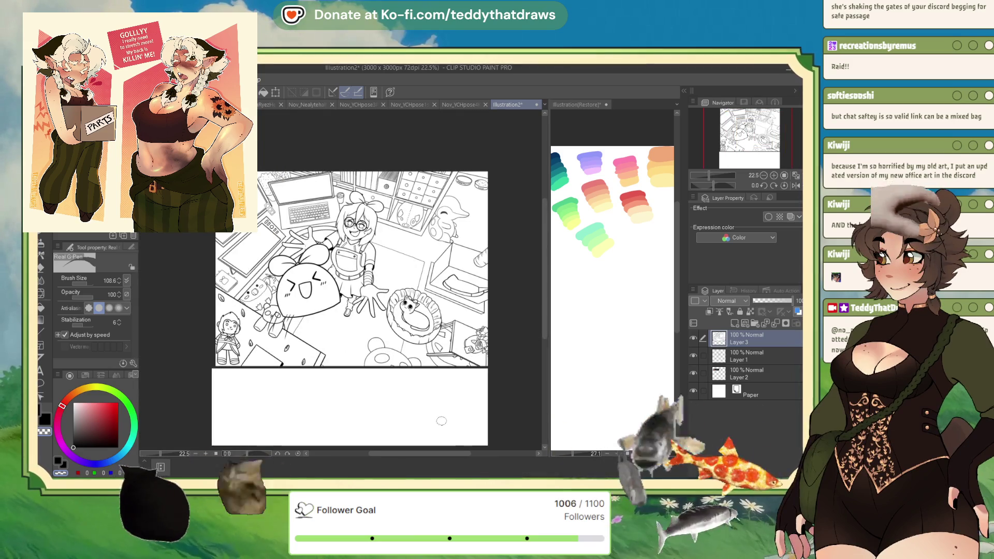
scroll(372, 363, up, 4)
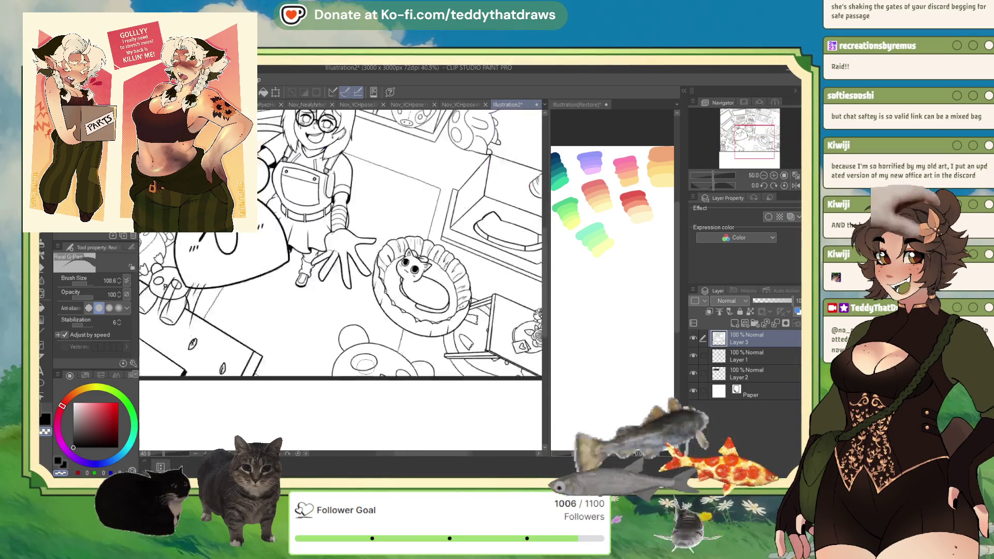
scroll(365, 365, down, 3)
scroll(290, 246, up, 3)
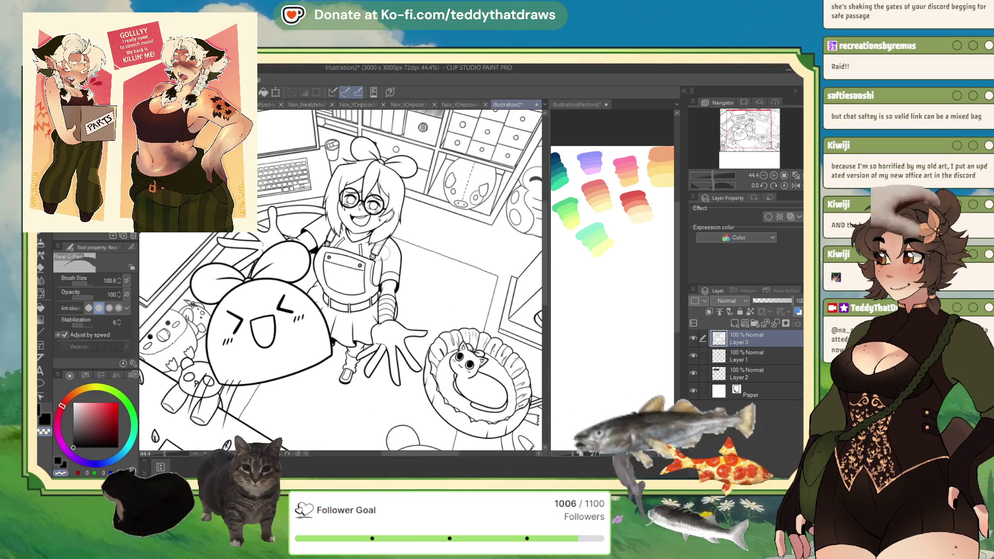
scroll(388, 279, up, 3)
scroll(389, 284, down, 4)
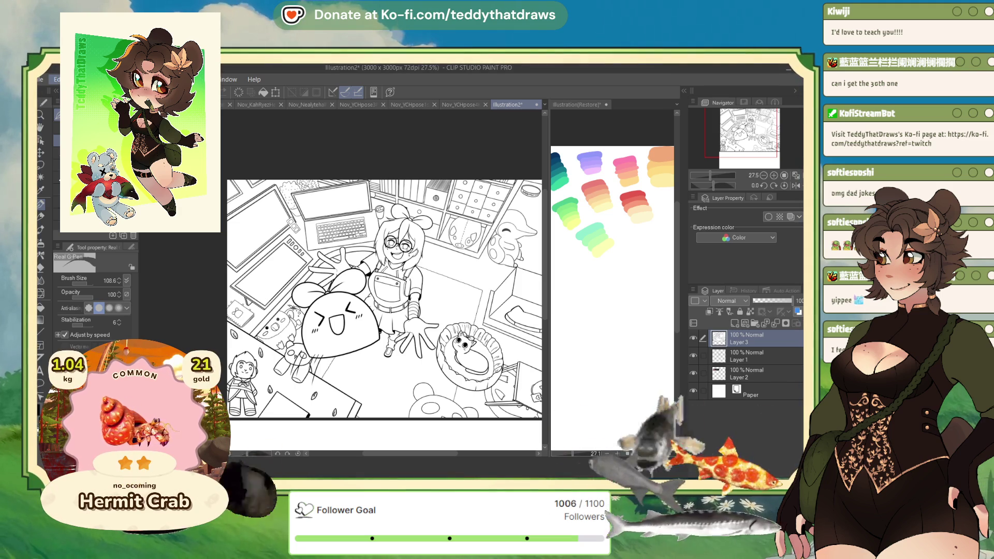
Step: Paste the sunflower painting as Layer 4, zoom into the sunflowers, then back out to 33.3%
key(ctrl+v)
scroll(361, 257, up, 4)
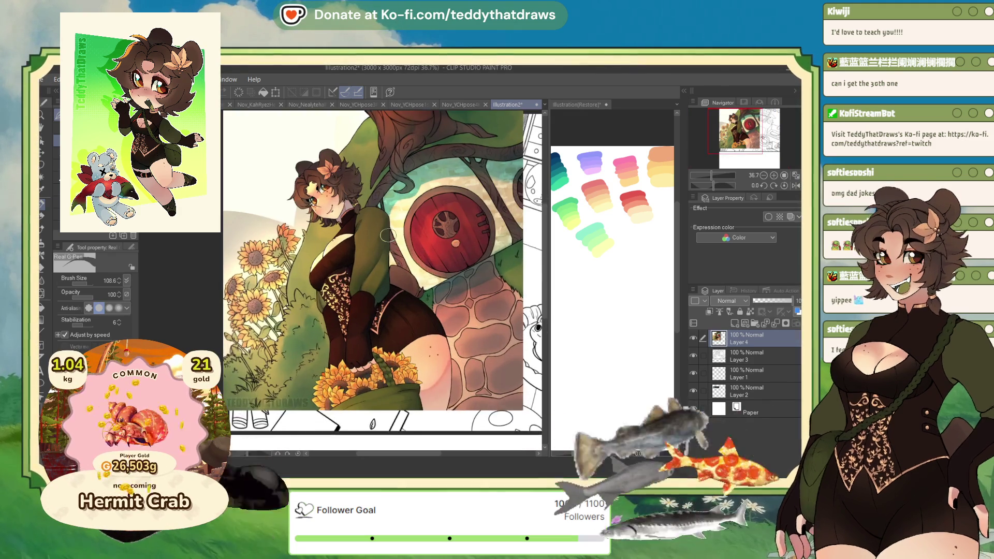
scroll(387, 235, down, 2)
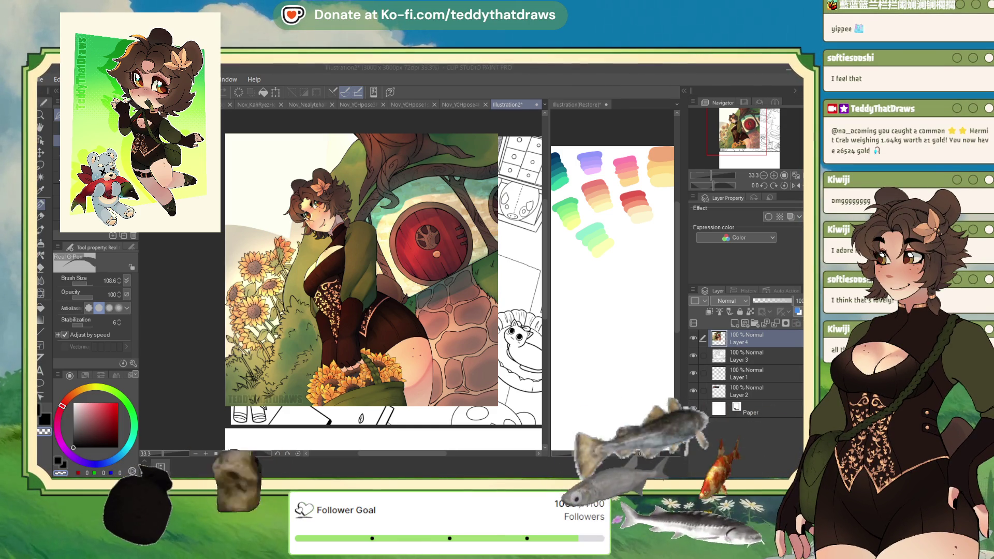
scroll(383, 321, up, 5)
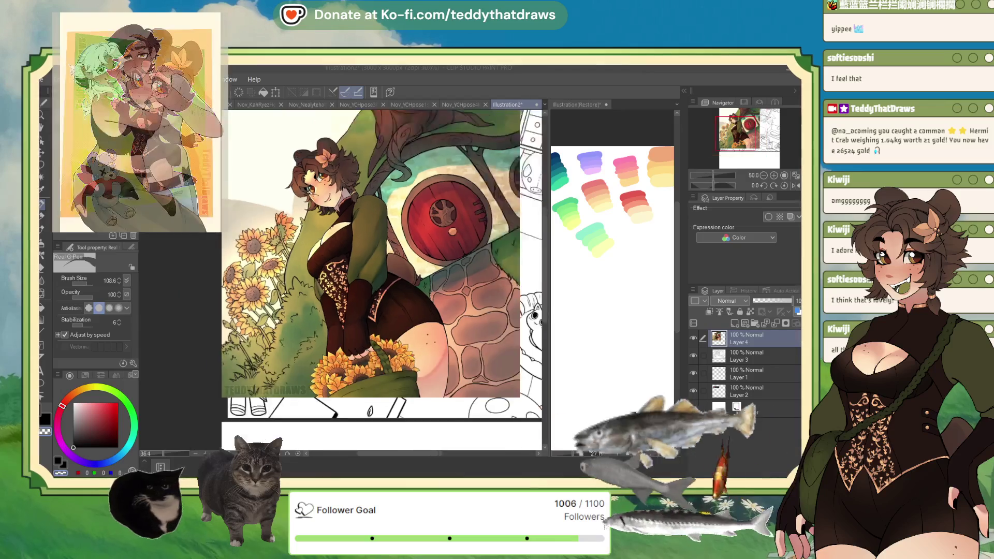
scroll(363, 363, up, 3)
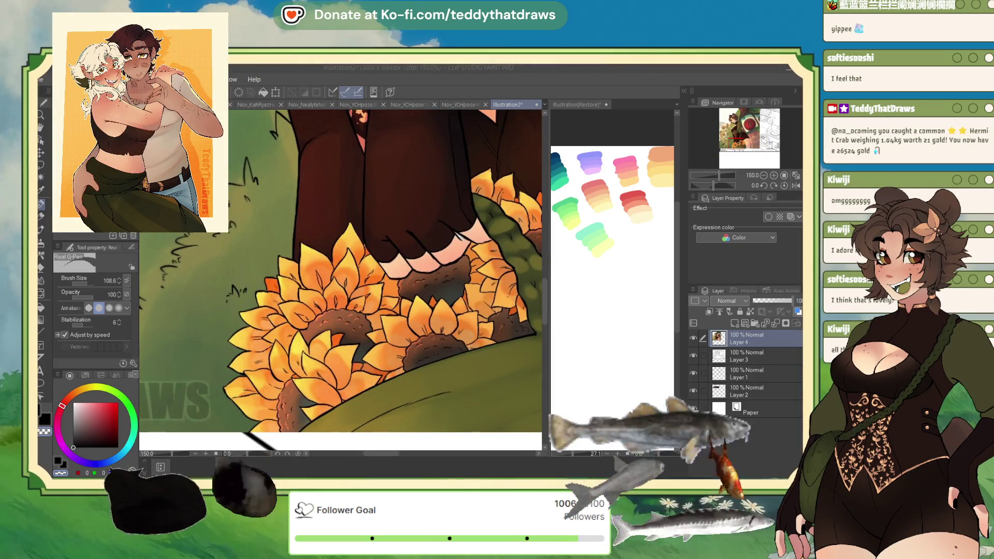
scroll(342, 279, down, 3)
scroll(362, 279, down, 2)
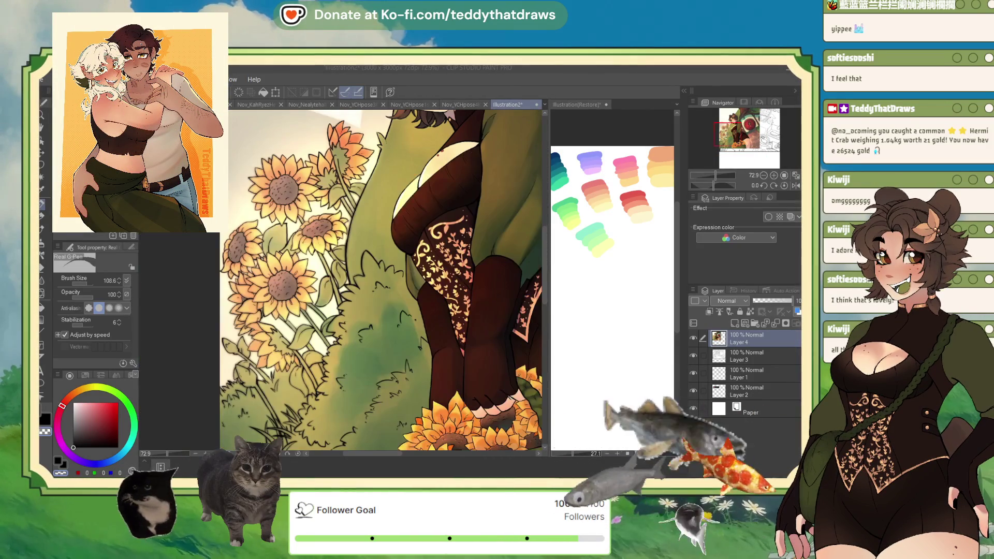
scroll(342, 280, up, 5)
scroll(341, 280, up, 2)
scroll(342, 279, down, 2)
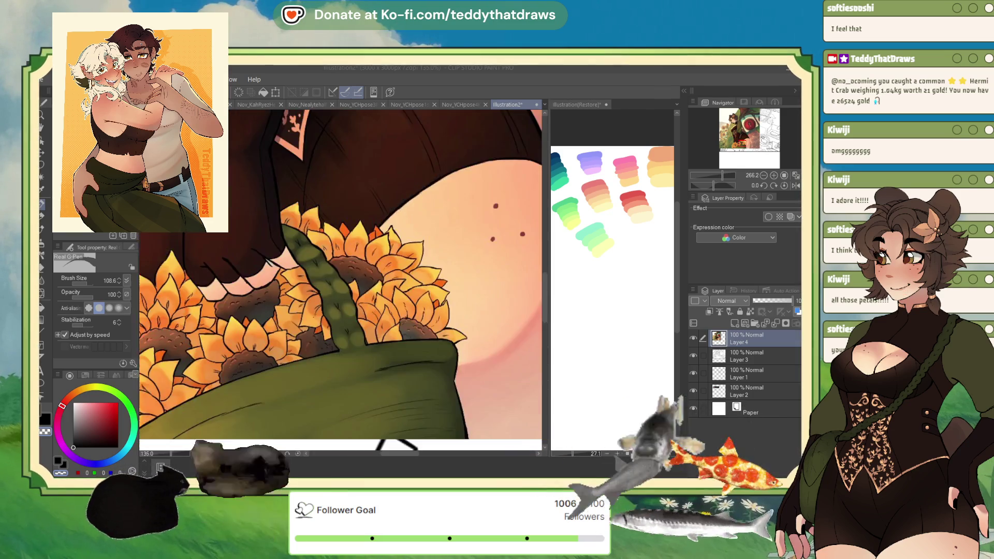
scroll(342, 280, down, 6)
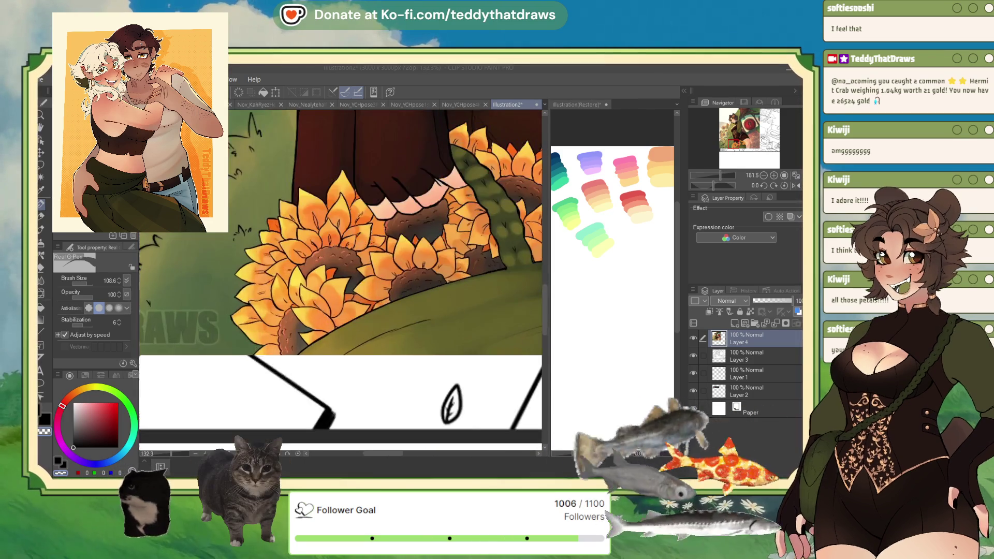
scroll(342, 280, up, 3)
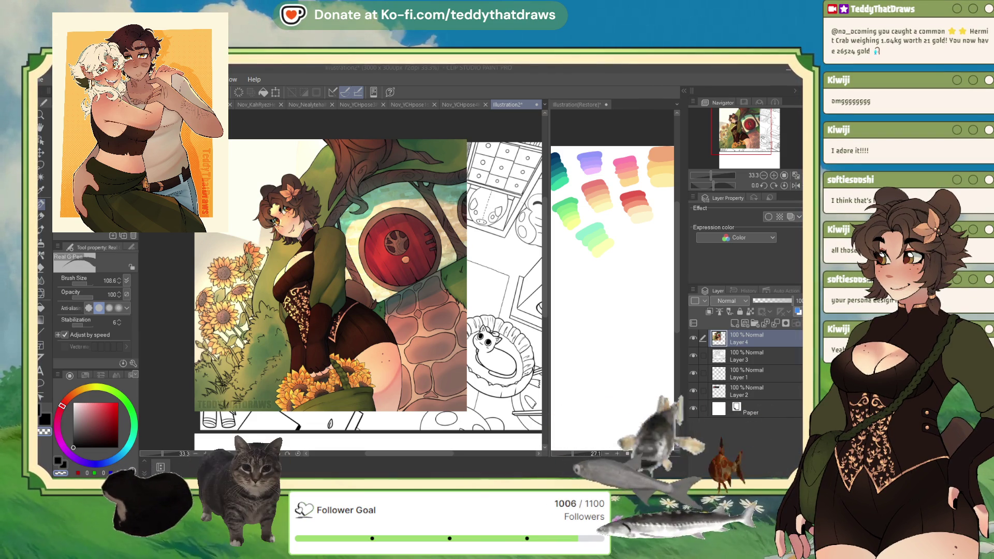
Step: Undo the painted artwork paste and paste the line sketch as a new Layer 4
key(ctrl+z)
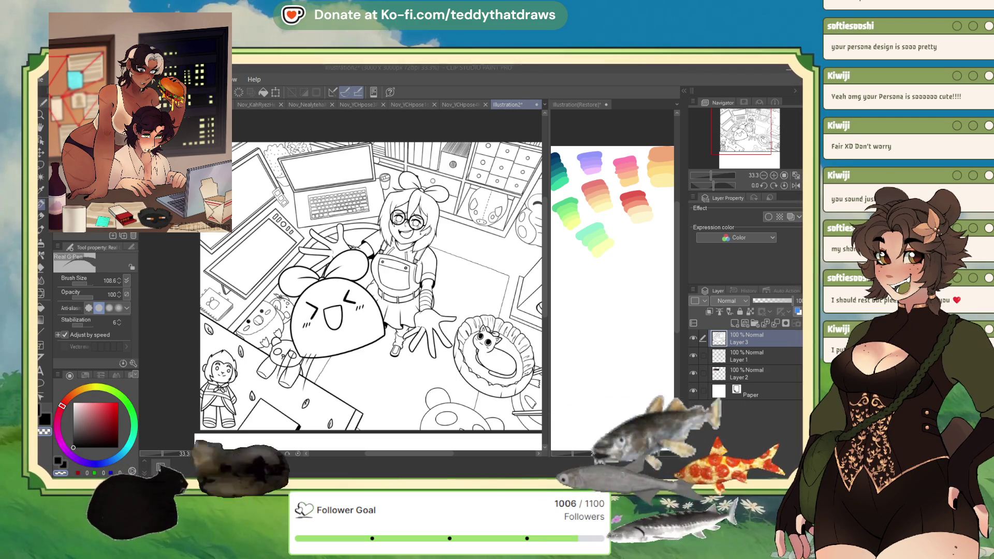
key(ctrl+v)
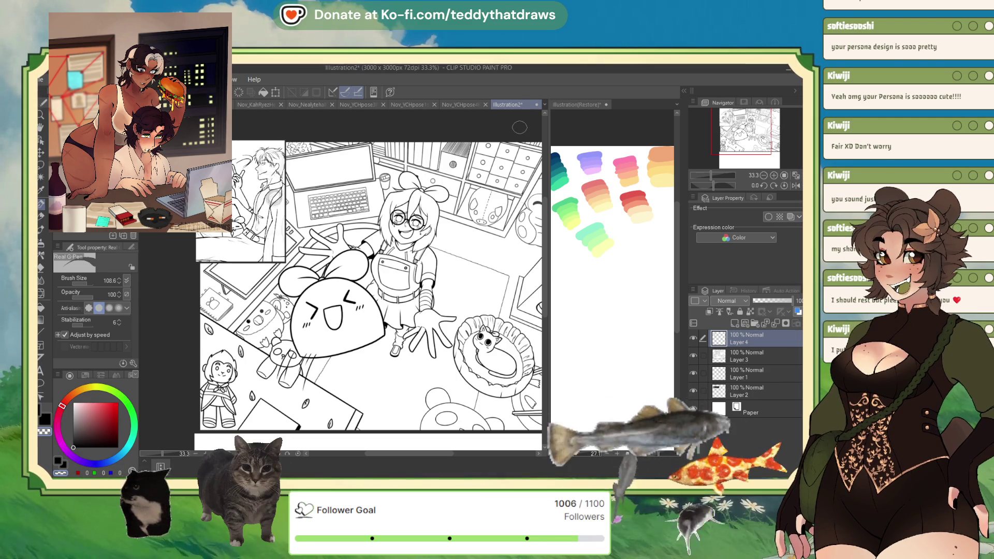
scroll(366, 159, down, 2)
scroll(366, 159, up, 1)
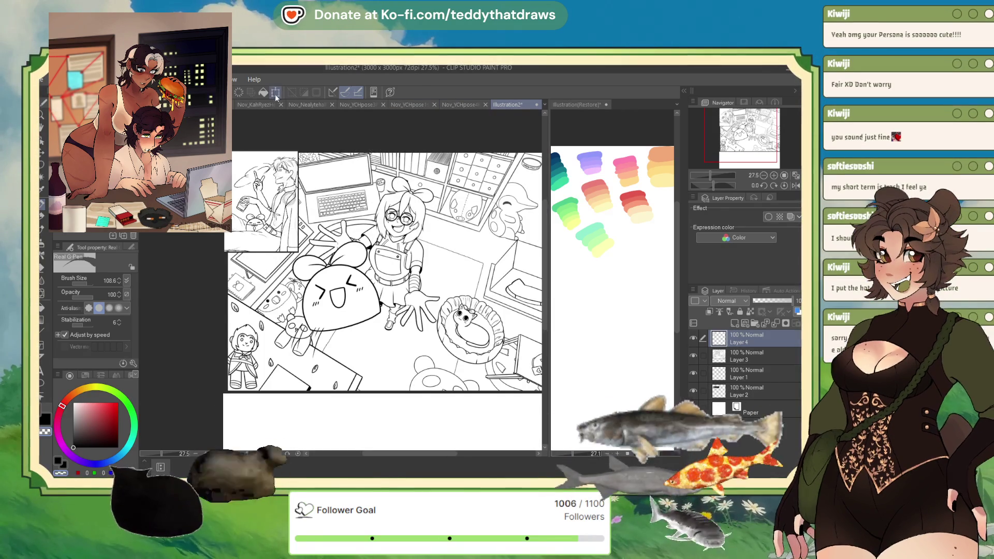
key(ctrl+t)
drag(299, 254, 431, 431)
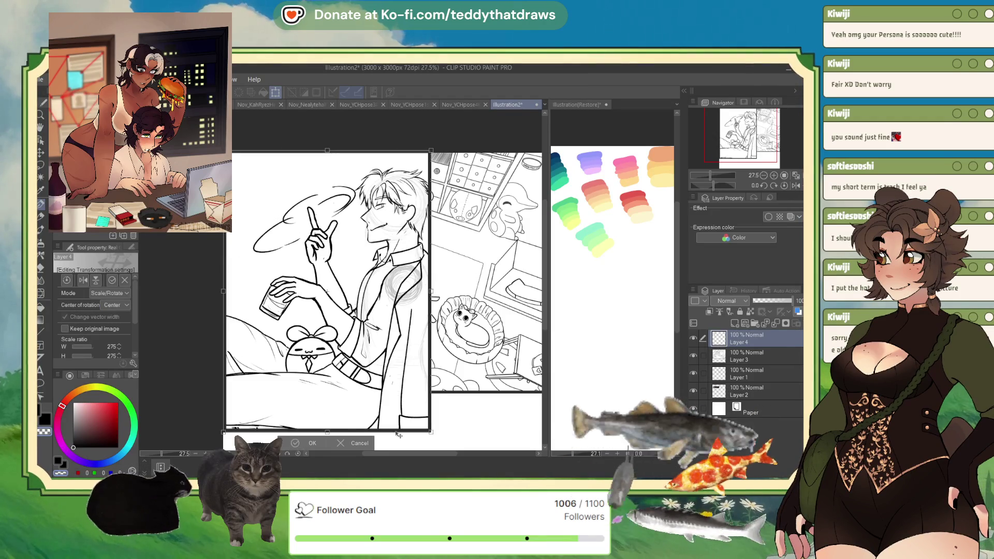
click(299, 443)
scroll(254, 264, up, 2)
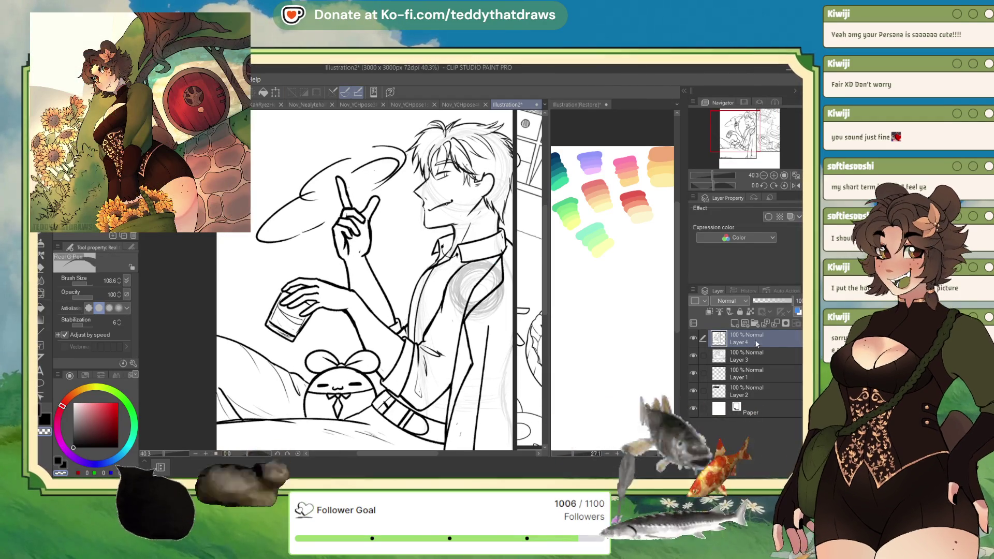
scroll(389, 310, down, 2)
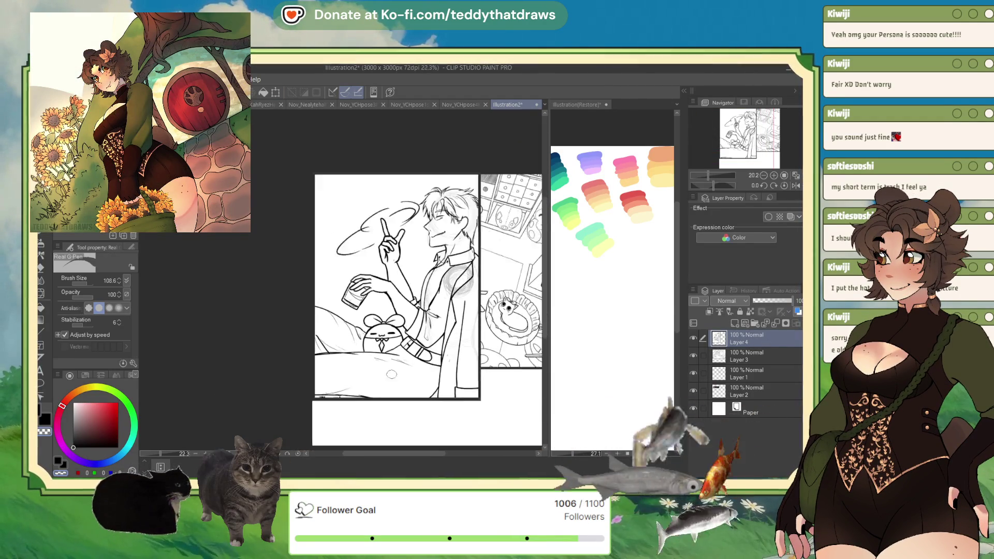
scroll(388, 311, up, 3)
scroll(388, 312, up, 3)
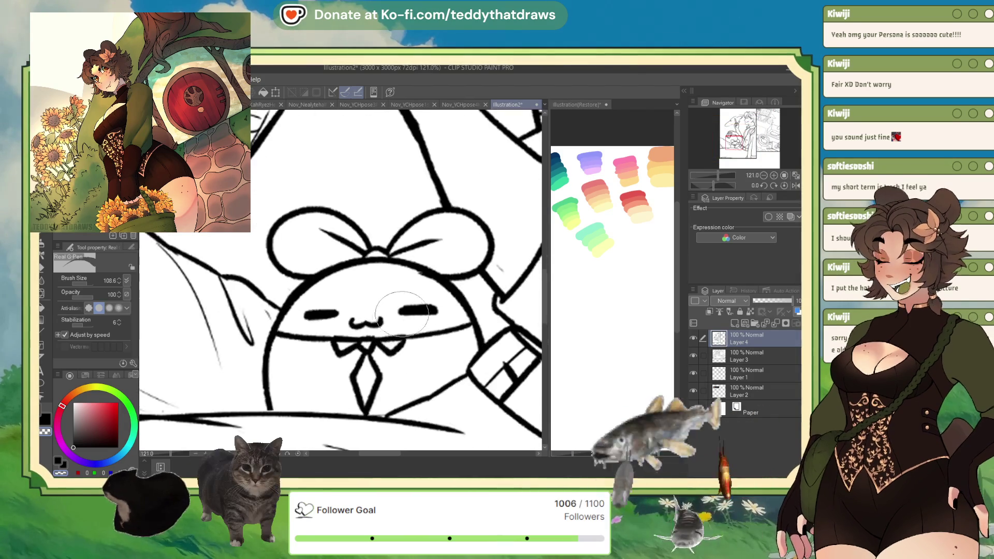
scroll(388, 311, down, 6)
scroll(389, 318, up, 8)
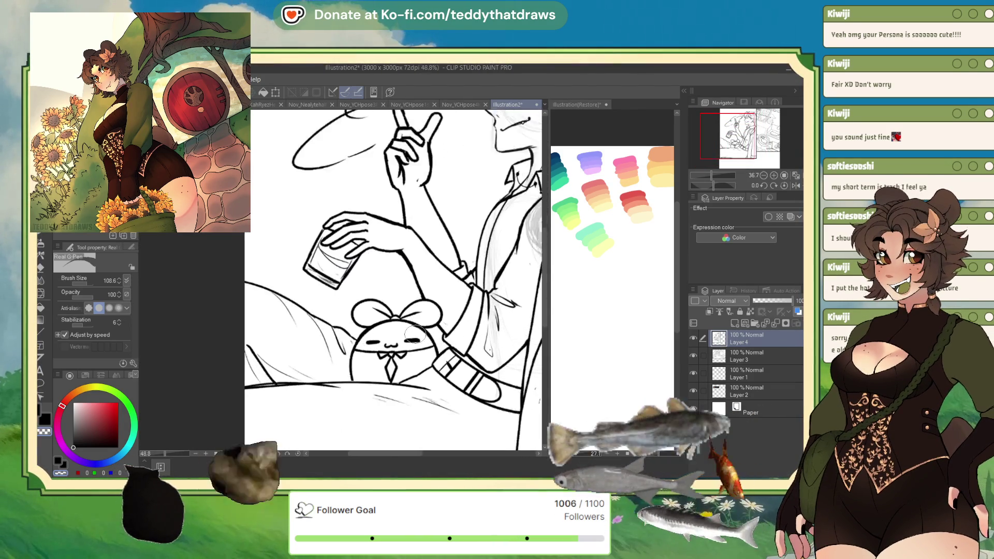
scroll(389, 352, down, 4)
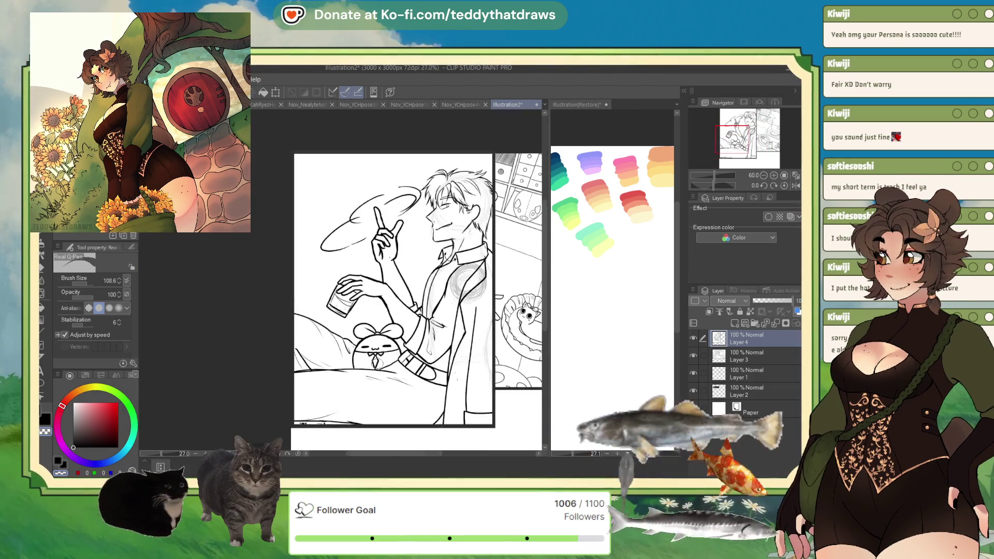
scroll(383, 357, up, 1)
scroll(379, 359, down, 1)
scroll(404, 280, up, 4)
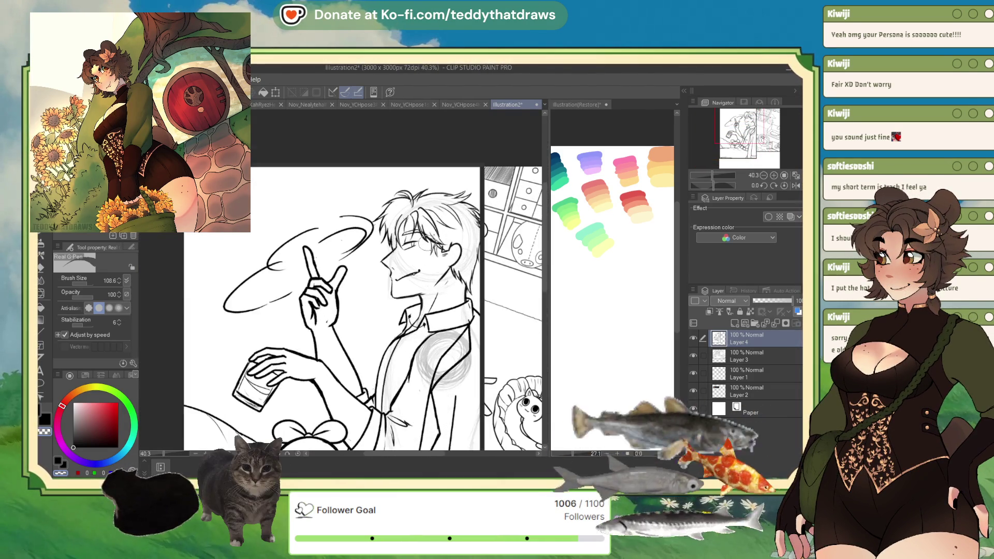
scroll(404, 279, up, 2)
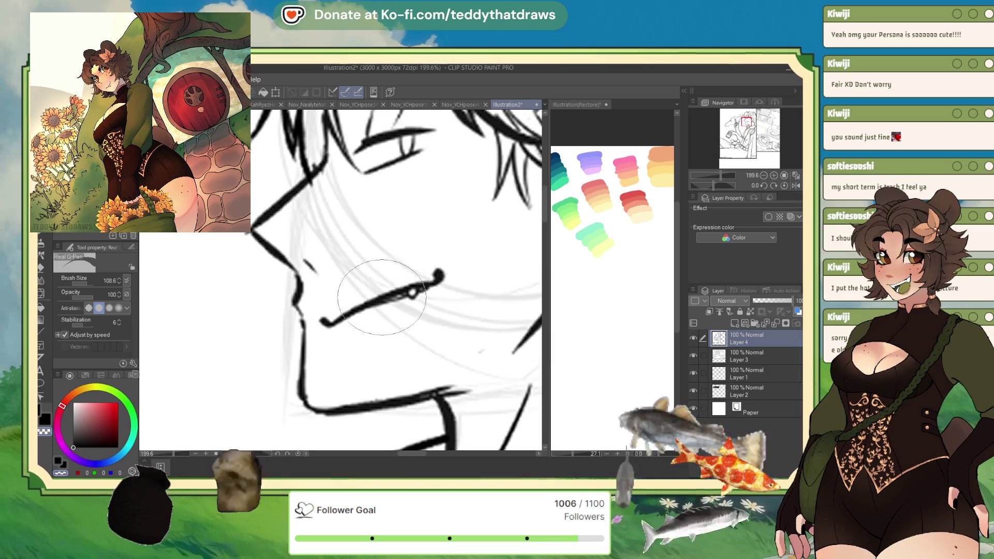
scroll(446, 224, down, 5)
scroll(447, 223, up, 1)
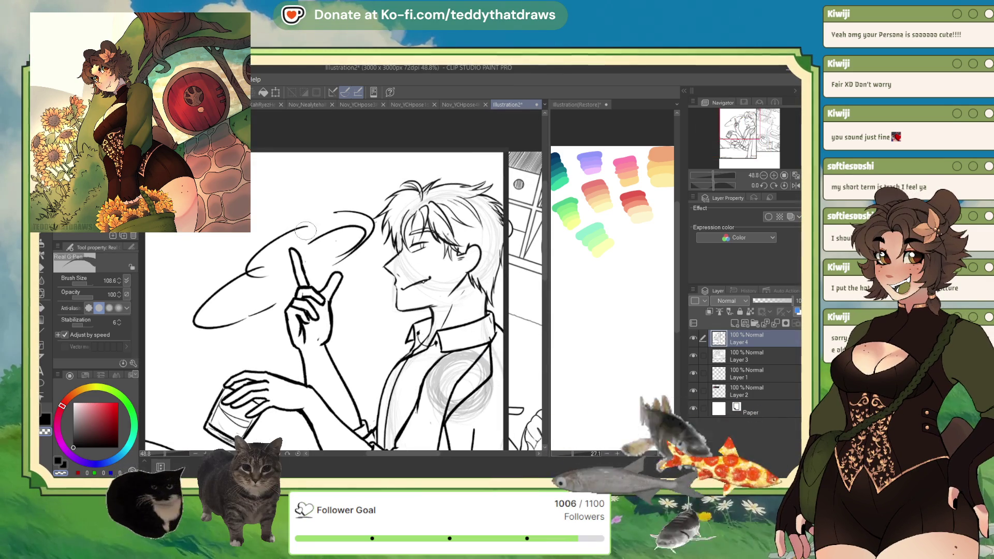
scroll(310, 305, down, 1)
scroll(310, 304, up, 3)
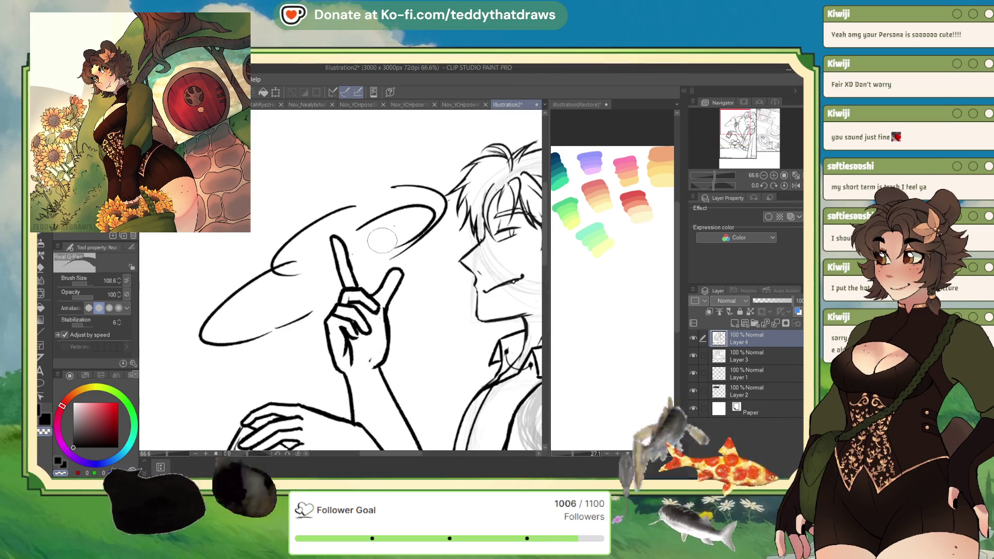
scroll(325, 307, down, 2)
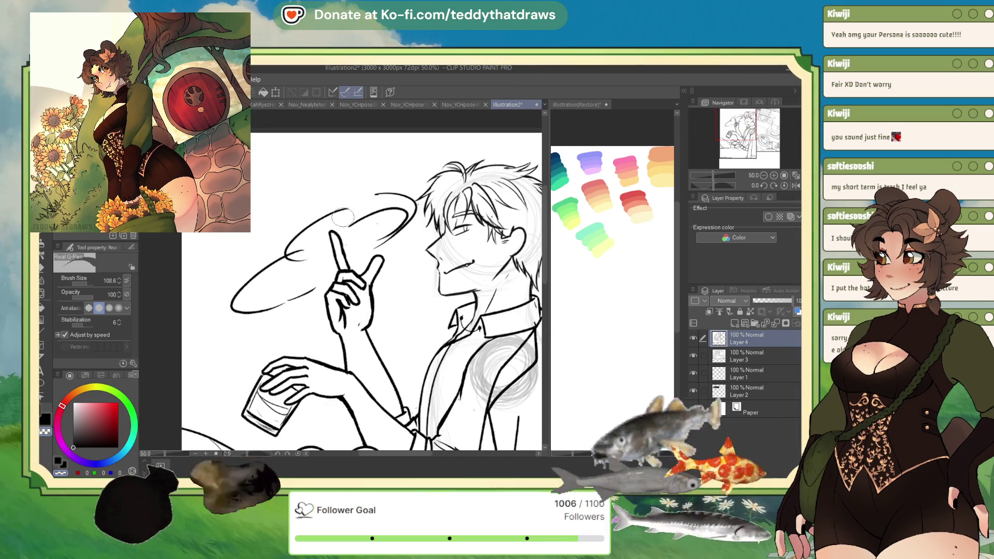
scroll(342, 277, down, 2)
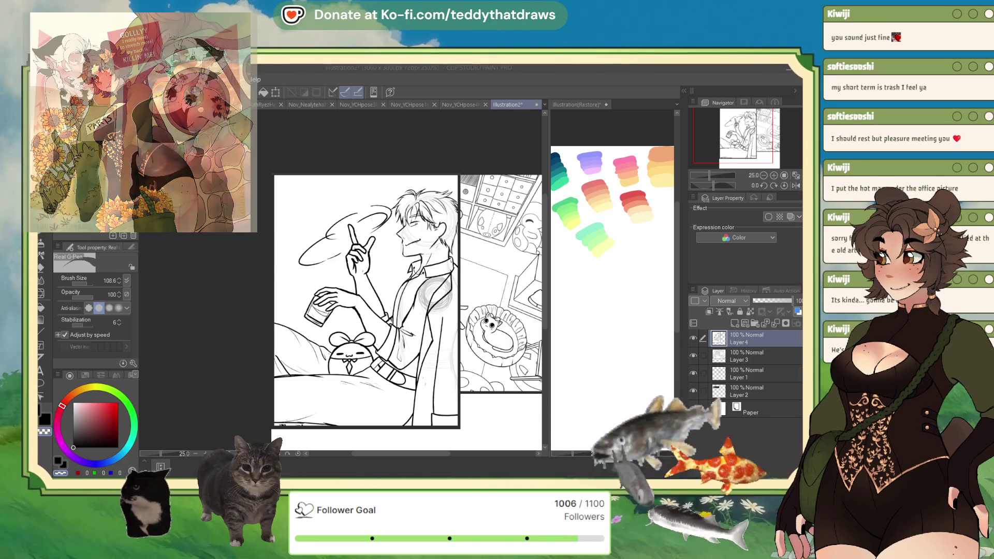
key(ctrl+minus)
key(ctrl+plus)
key(ctrl+plus)
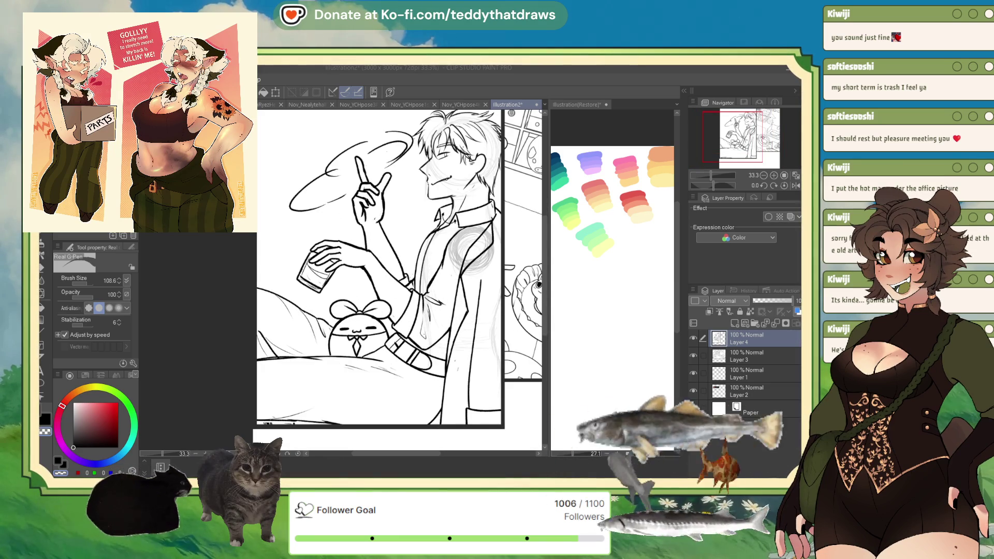
key(ctrl+minus)
key(ctrl+minus)
key(ctrl+minus)
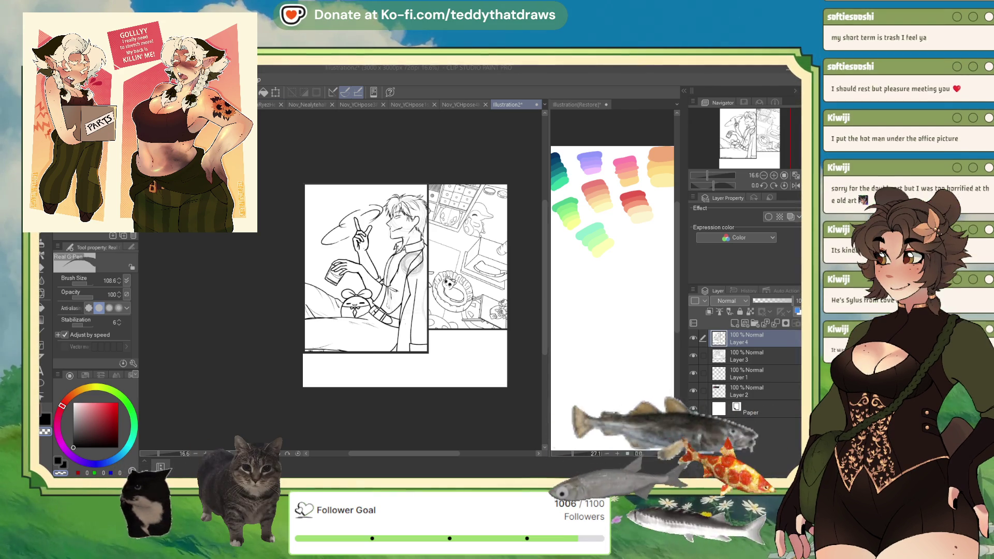
Step: Hide Layer 4 and Layer 3 and select Layer 1 for drawing
click(694, 338)
click(693, 356)
click(740, 373)
scroll(446, 237, up, 2)
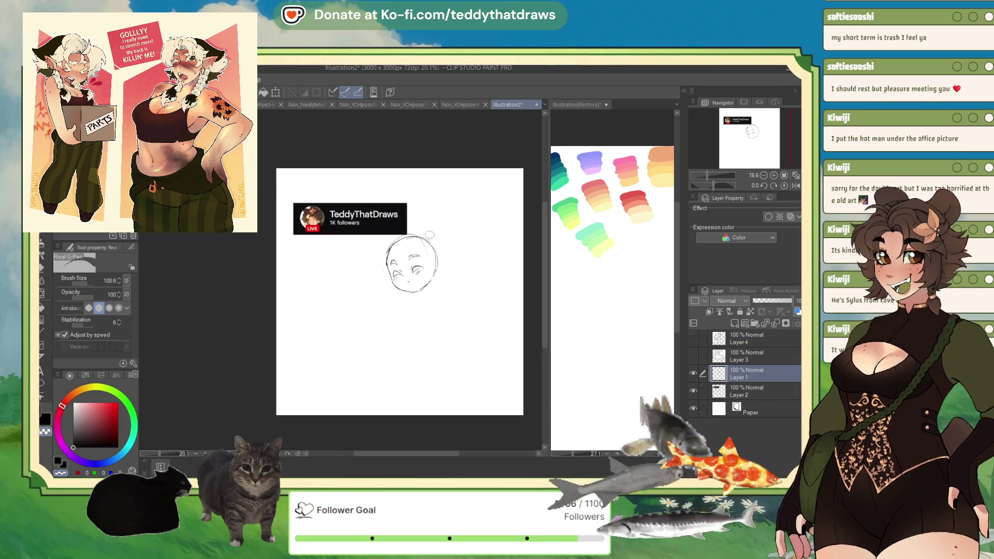
scroll(383, 239, up, 2)
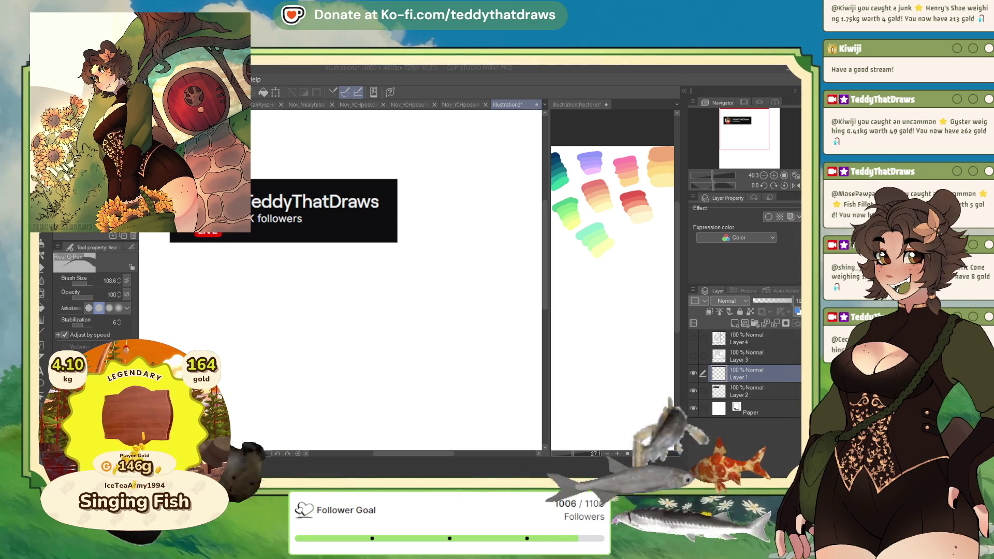
Step: Close Illustration2 and return to the cloud lineart file
key(alt+Tab)
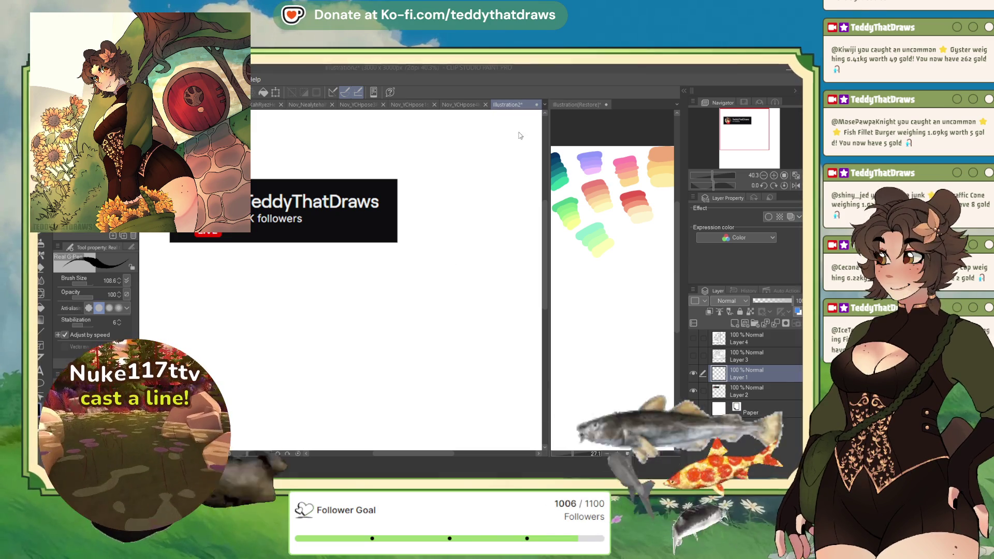
key(alt+Tab)
key(ctrl+w)
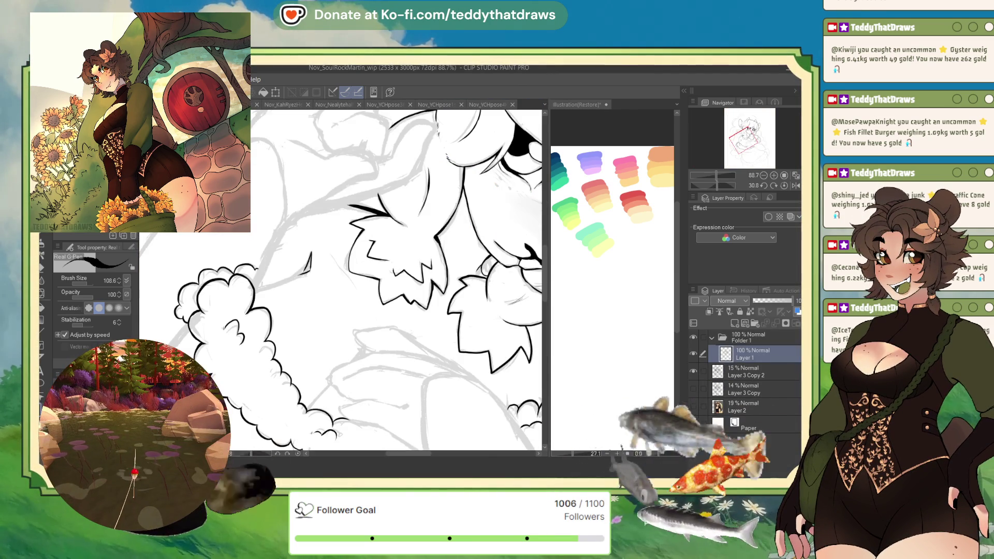
Step: Lengthen the short ink stroke beside the cloud in a mirrored view, then restore the view with a gentler tilt
scroll(340, 246, down, 3)
scroll(339, 246, up, 3)
key(h)
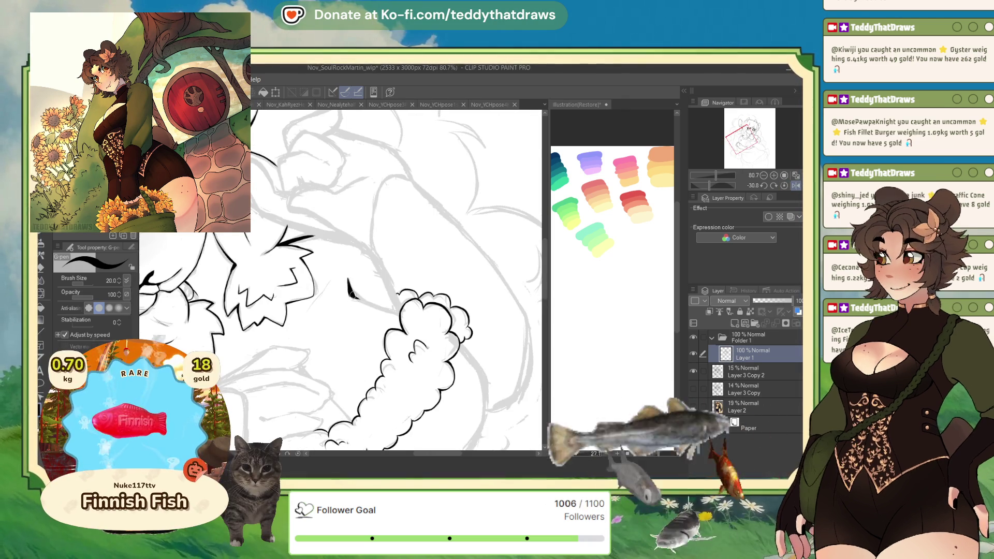
drag(356, 298, 399, 311)
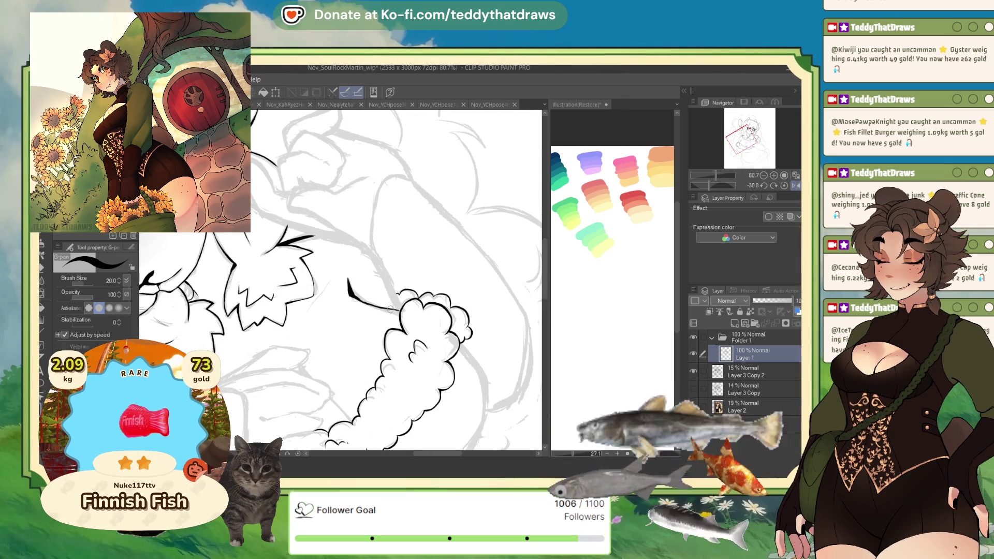
click(794, 185)
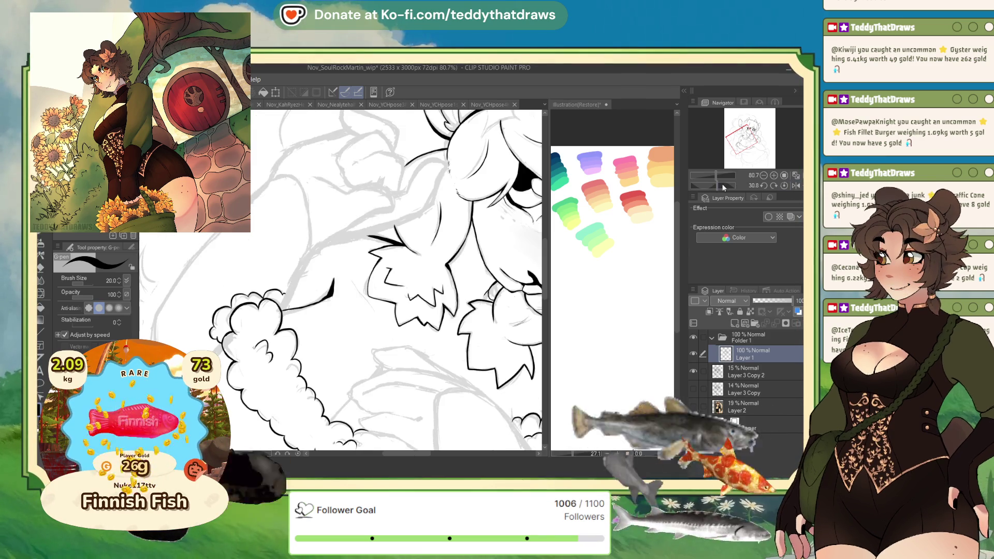
drag(722, 184, 713, 185)
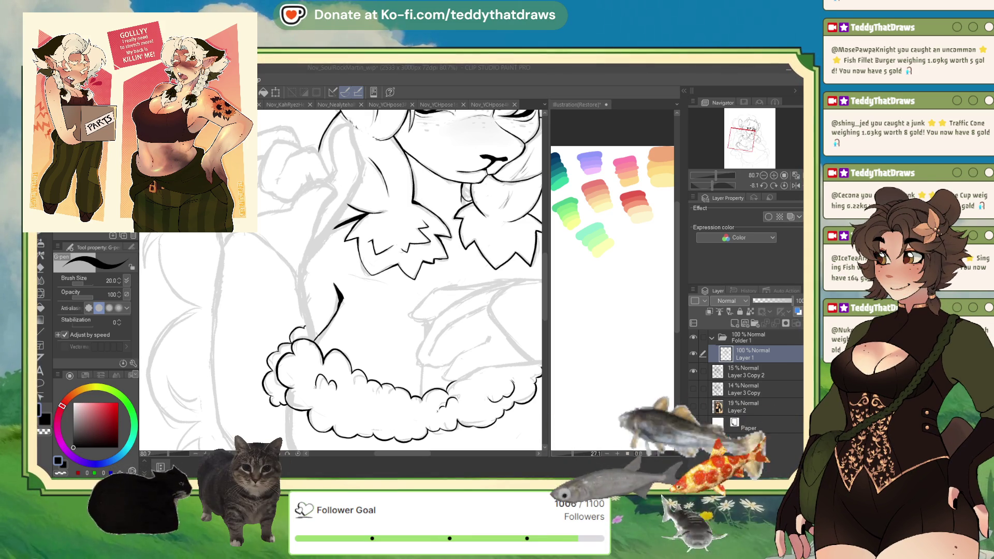
Step: Mirror the view to check the drawing, then create the new 3000 x 3000 px canvas
key(h)
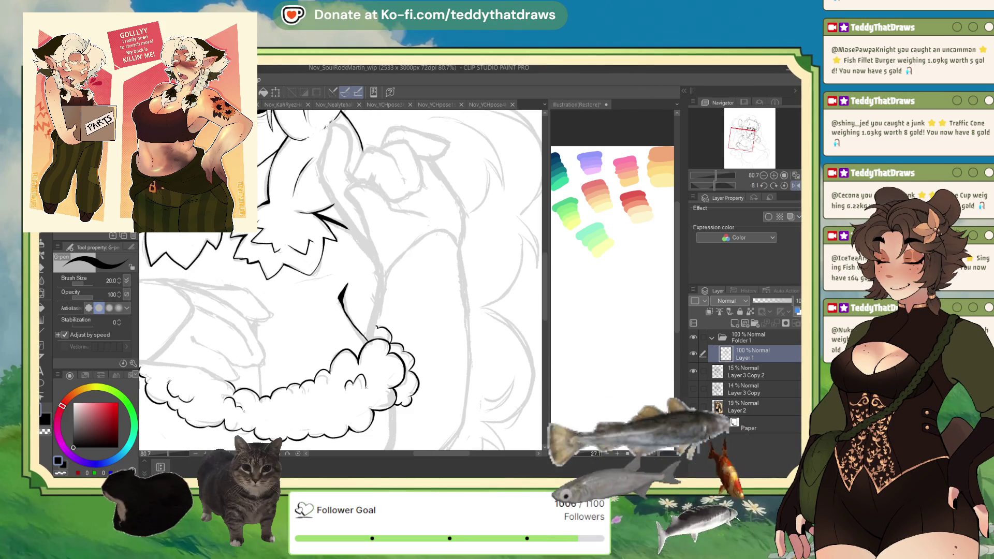
key(Return)
scroll(349, 222, down, 3)
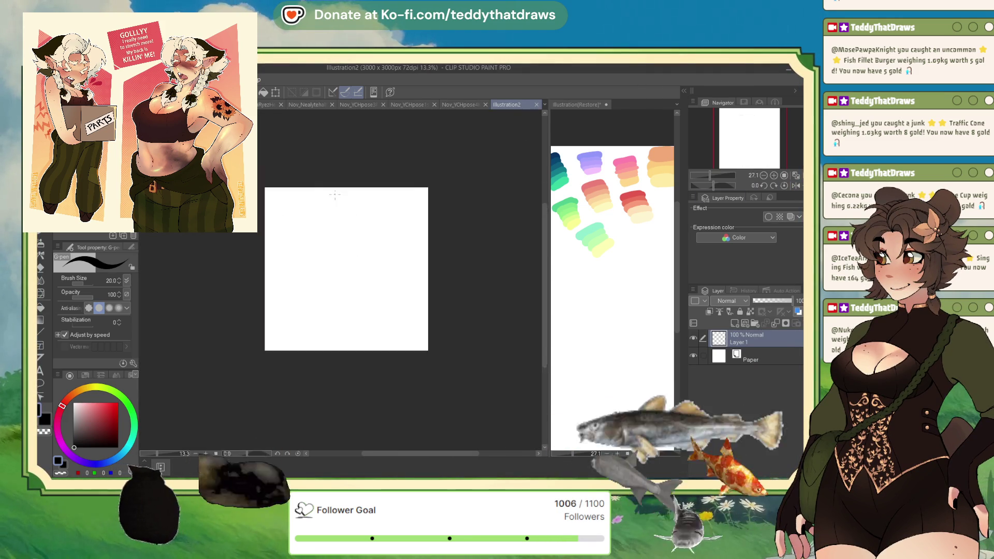
scroll(357, 259, up, 3)
scroll(360, 288, down, 2)
scroll(333, 289, up, 1)
scroll(333, 289, down, 1)
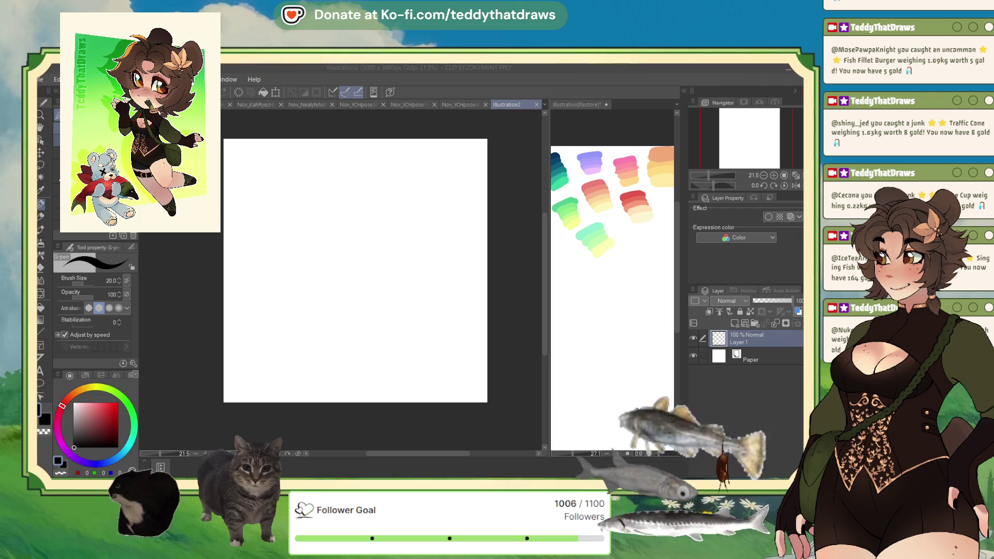
Step: Choose the Real G-Pen, sketch trial head circles, then delete them
key(p)
click(339, 174)
mouse_move(381, 166)
mouse_down()
mouse_move(355, 227)
mouse_move(384, 171)
mouse_up()
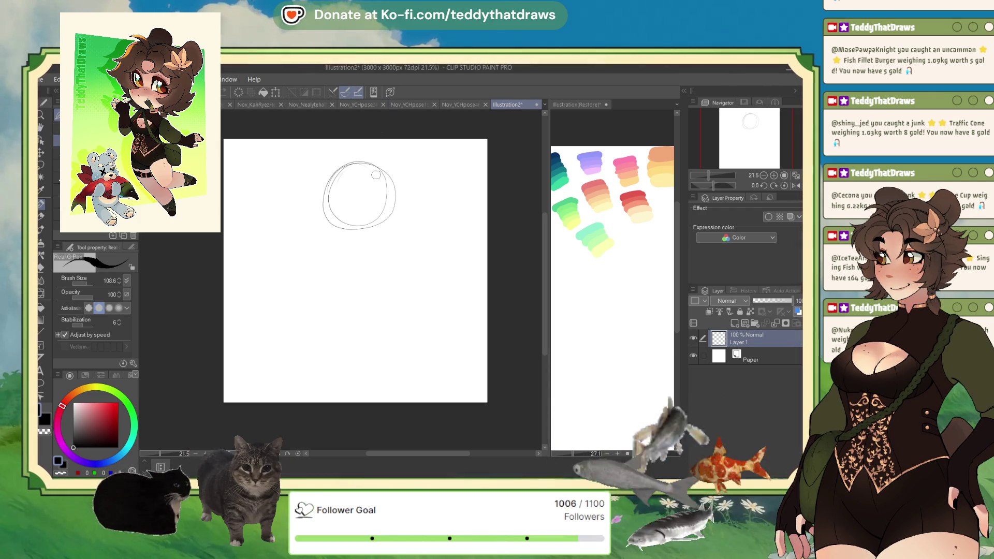
key(ctrl+z)
key(ctrl+z)
mouse_move(279, 172)
mouse_down()
mouse_move(284, 203)
mouse_move(316, 155)
mouse_move(293, 165)
mouse_move(298, 205)
mouse_up()
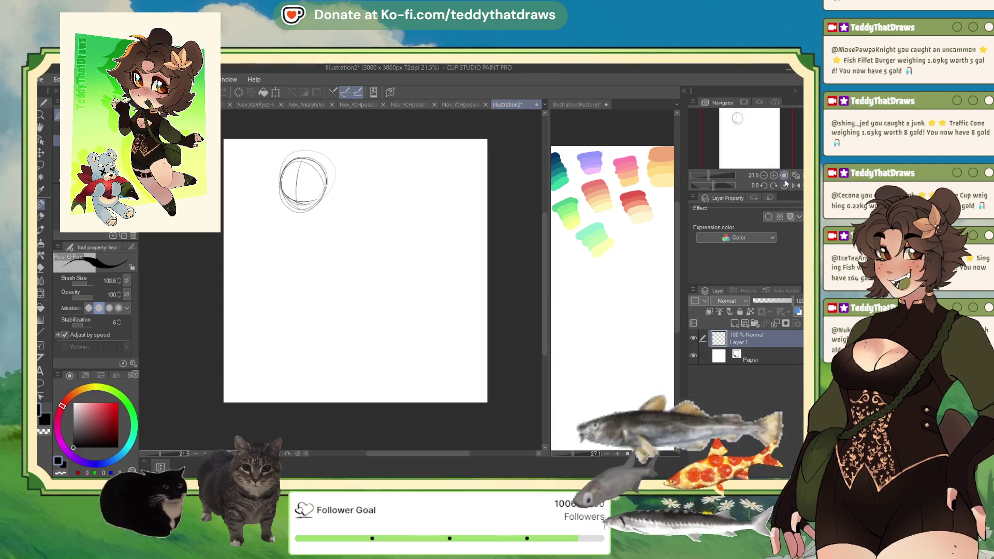
scroll(321, 83, up, 2)
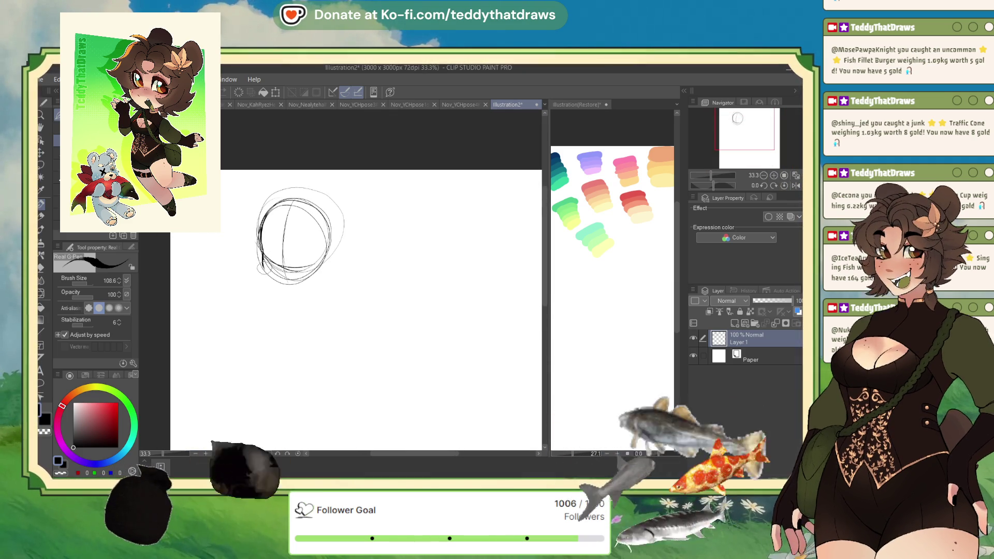
drag(262, 244, 288, 285)
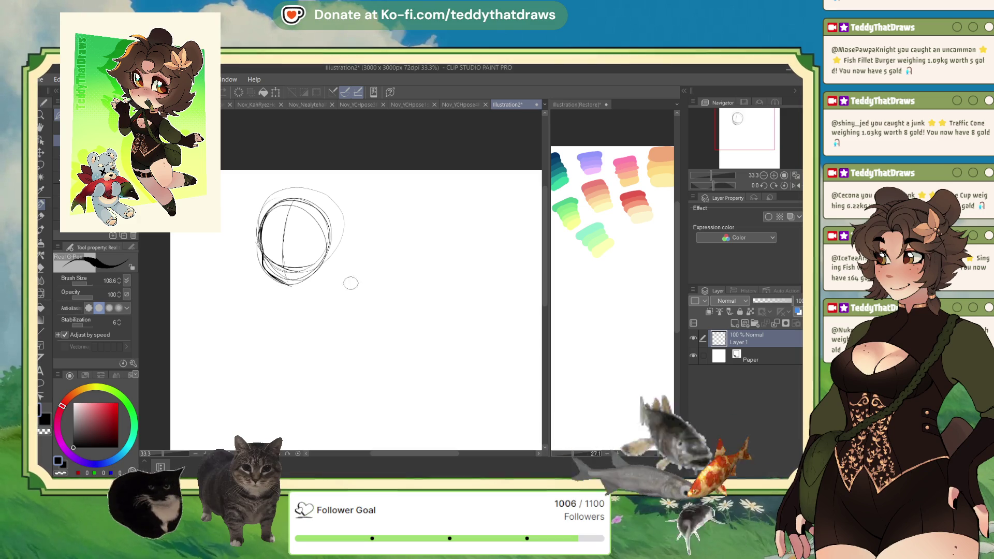
key(Delete)
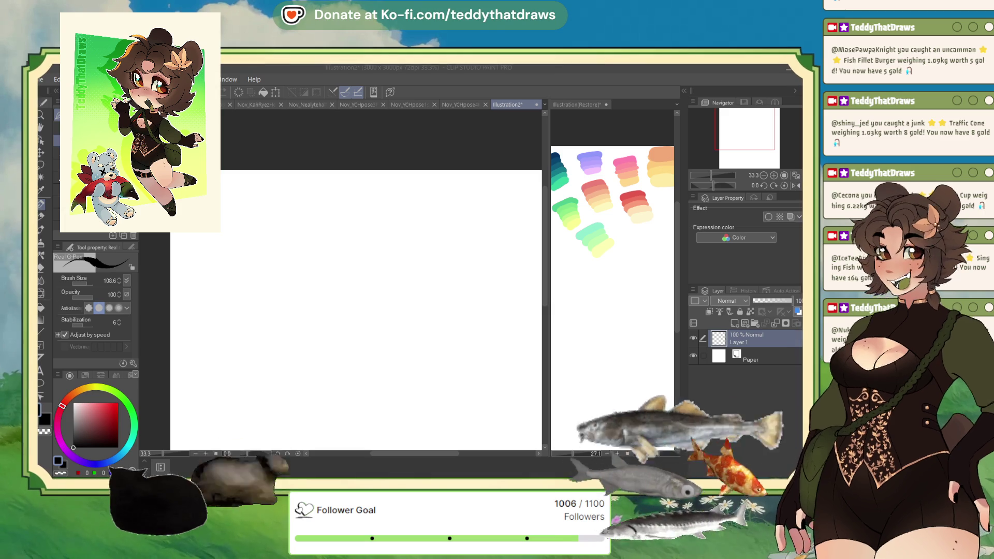
Step: Sketch a face side and chin line, then clear them from Layer 1
drag(289, 235, 290, 256)
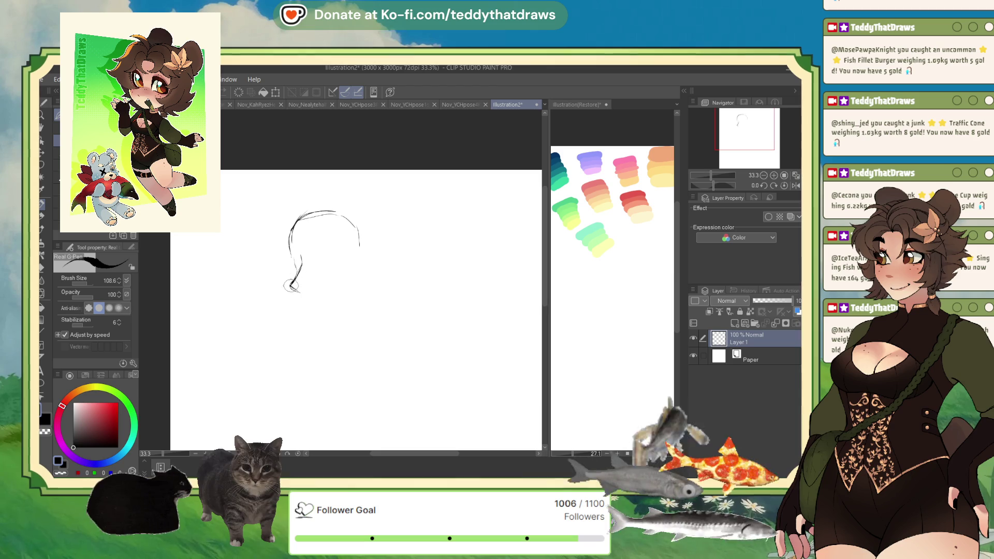
drag(291, 287, 312, 290)
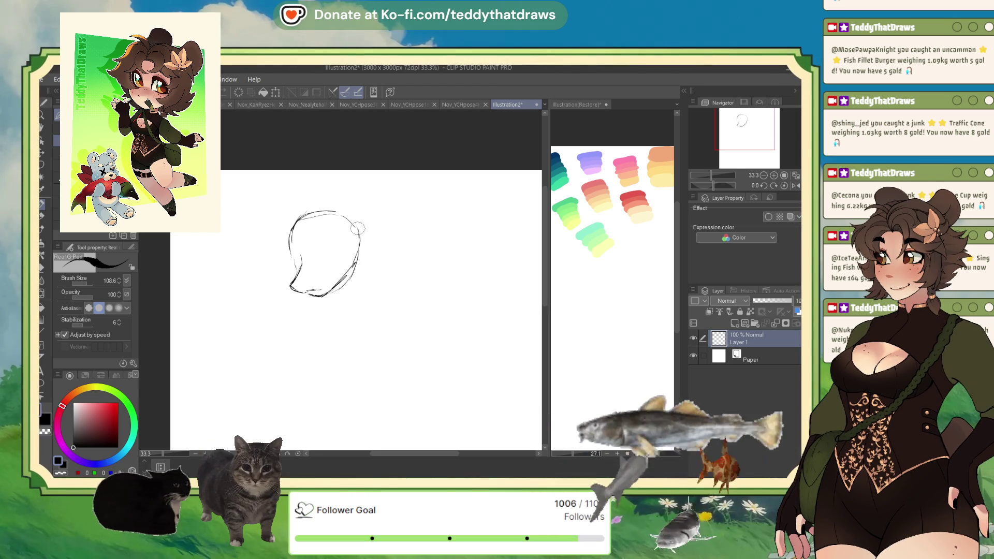
key(Delete)
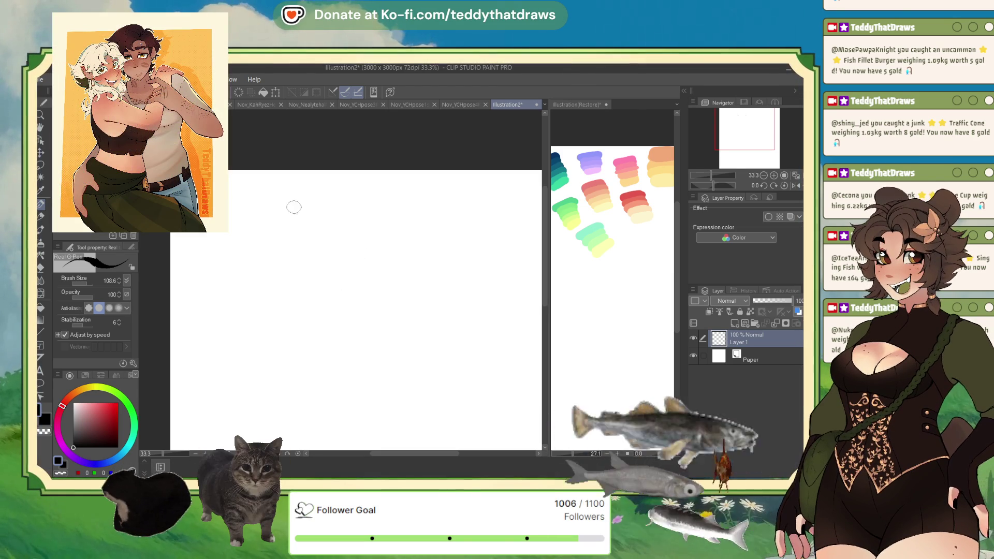
Step: Sketch a round head outline with Real G-Pen, then add almond eyelids and an iris
mouse_move(305, 210)
mouse_down()
mouse_move(278, 260)
mouse_move(333, 297)
mouse_move(362, 243)
mouse_move(333, 209)
mouse_move(315, 290)
mouse_up()
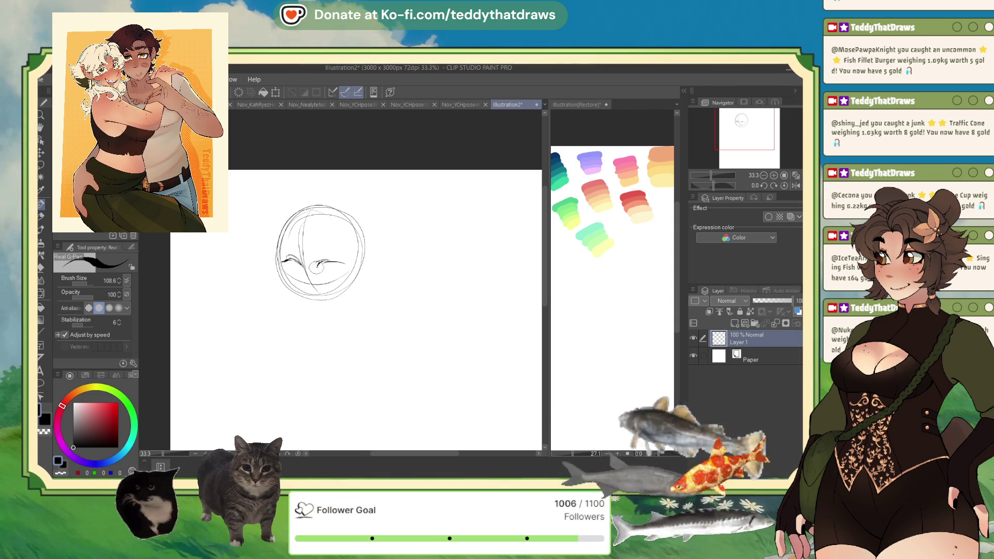
drag(341, 264, 320, 273)
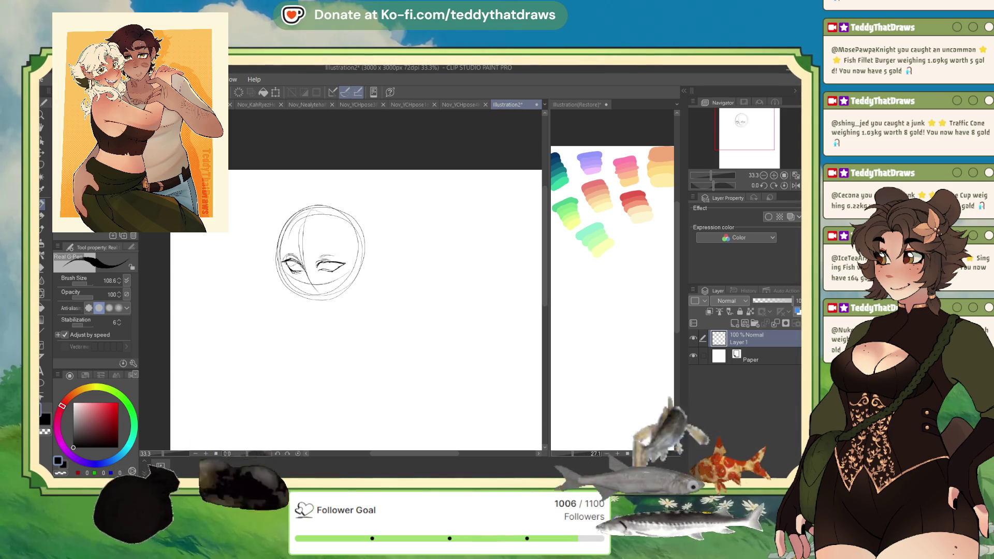
drag(280, 261, 326, 268)
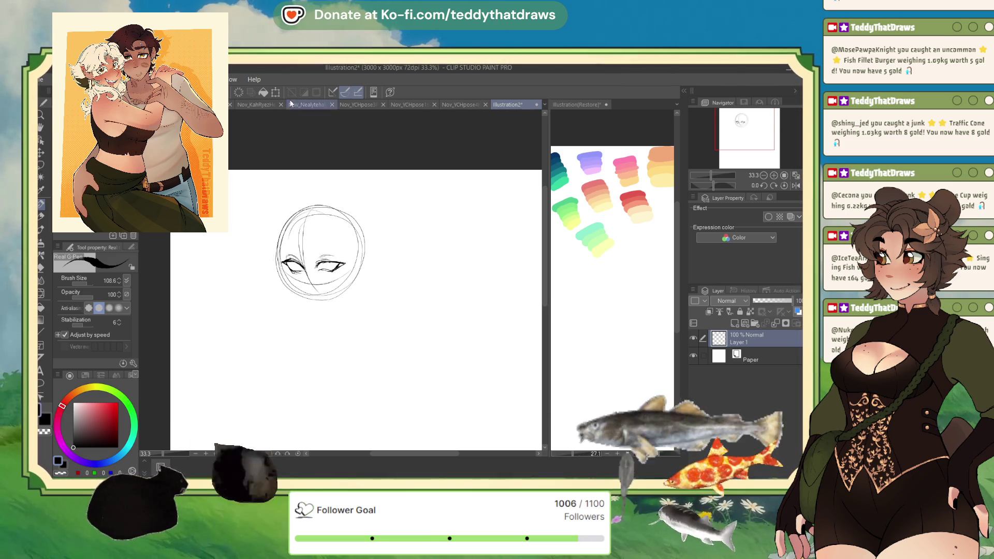
Step: Shift the head sketch slightly lower on the canvas with Ctrl+T
key(ctrl+t)
drag(310, 279, 314, 293)
click(287, 334)
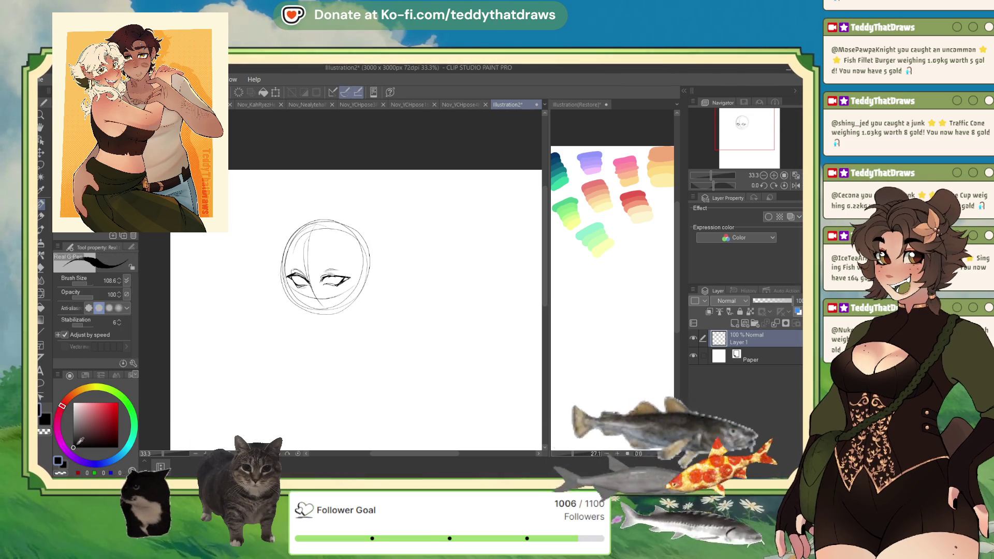
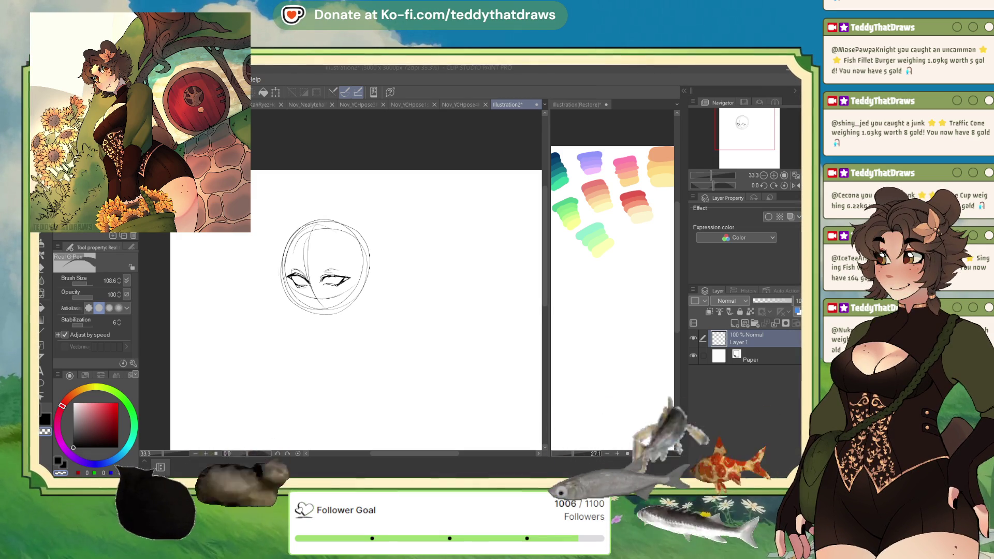
Step: Redraw the lines under the left eye and cheek, undo the rough jaw strokes, and restart the jawline
mouse_move(293, 280)
mouse_down()
mouse_move(315, 287)
mouse_move(297, 282)
mouse_move(308, 280)
mouse_up()
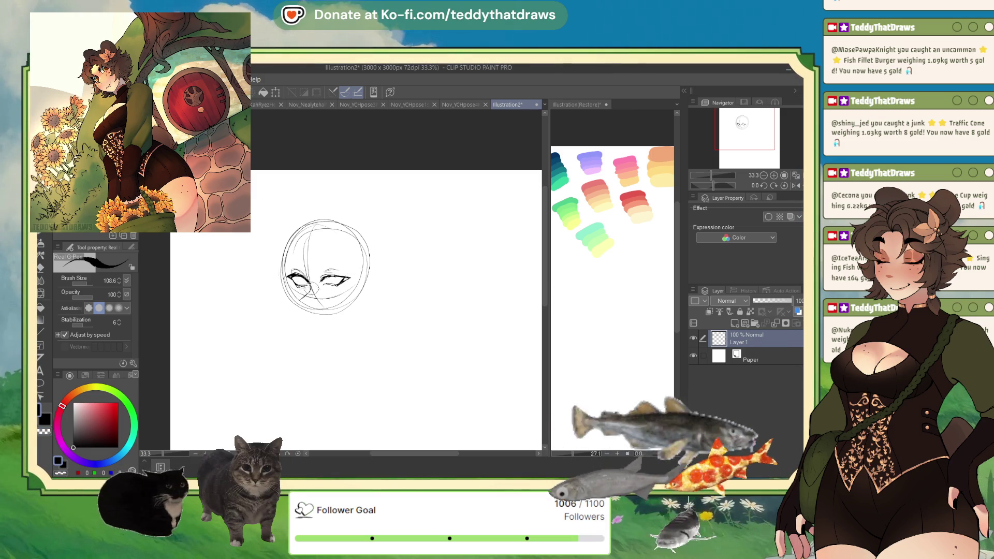
mouse_move(310, 287)
mouse_down()
mouse_move(298, 301)
mouse_move(318, 307)
mouse_up()
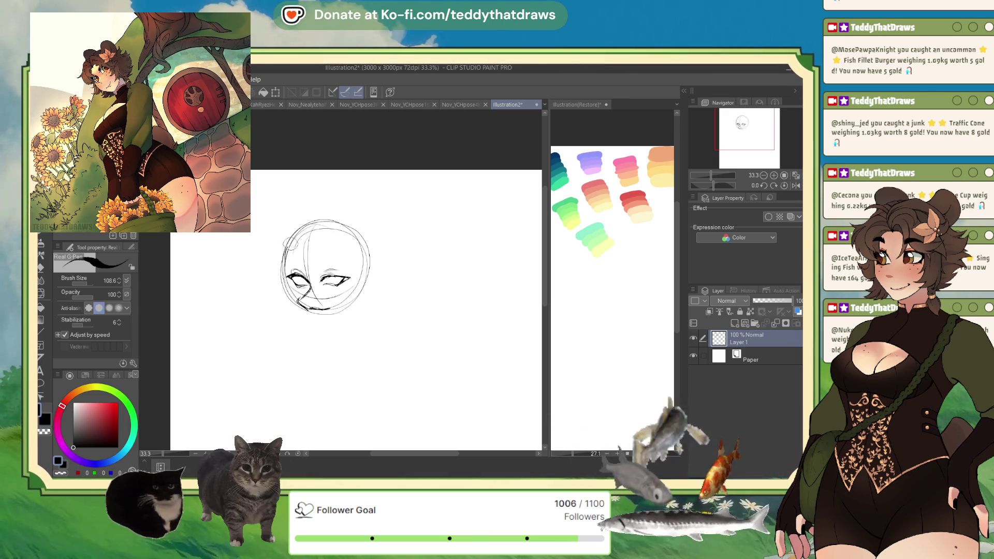
mouse_move(286, 257)
mouse_down()
mouse_move(299, 312)
mouse_move(332, 324)
mouse_move(360, 301)
mouse_up()
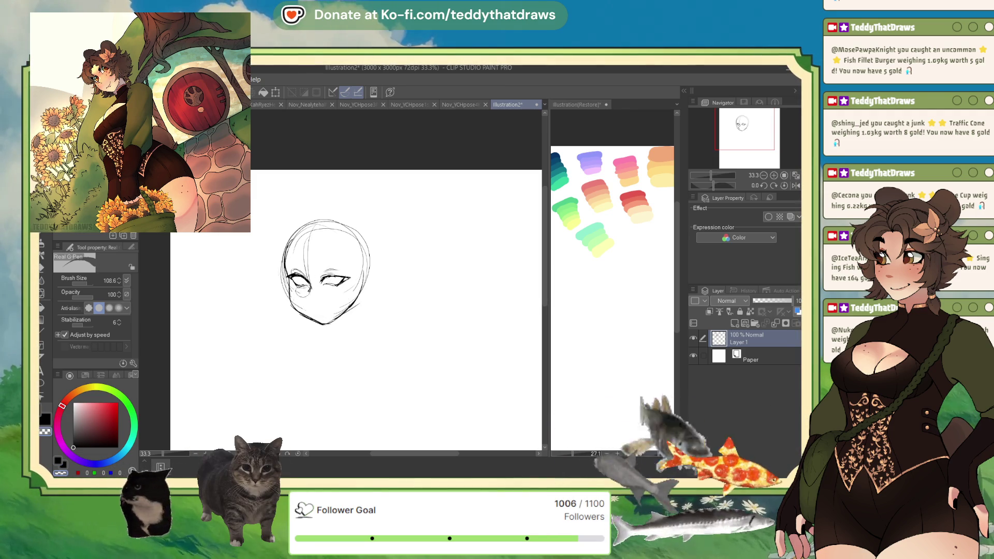
key(ctrl+z)
key(ctrl+z)
key(ctrl+z)
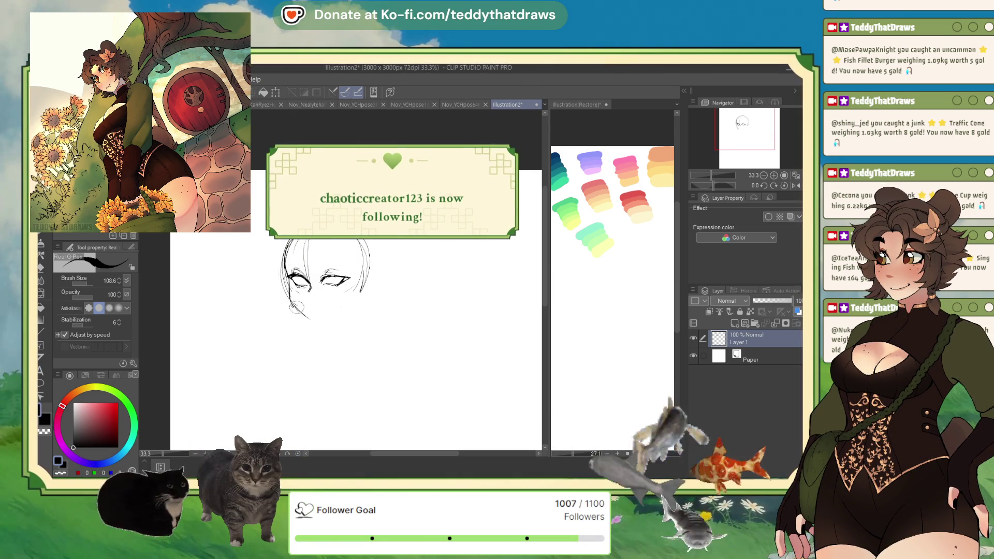
mouse_move(292, 304)
mouse_down()
mouse_move(320, 324)
mouse_move(312, 332)
mouse_up()
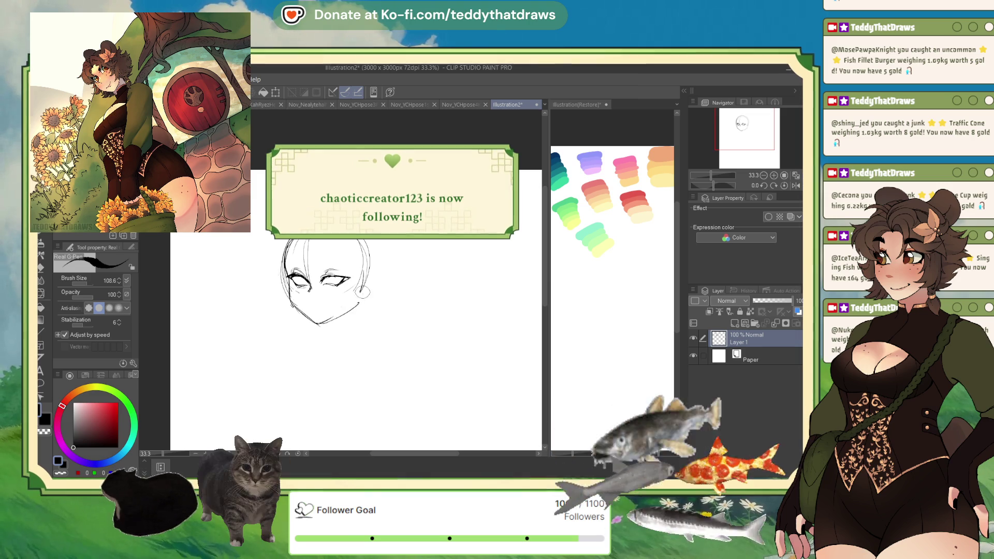
Step: Add short nose and cheek strokes while viewing the face mirrored, then restore normal orientation
click(796, 185)
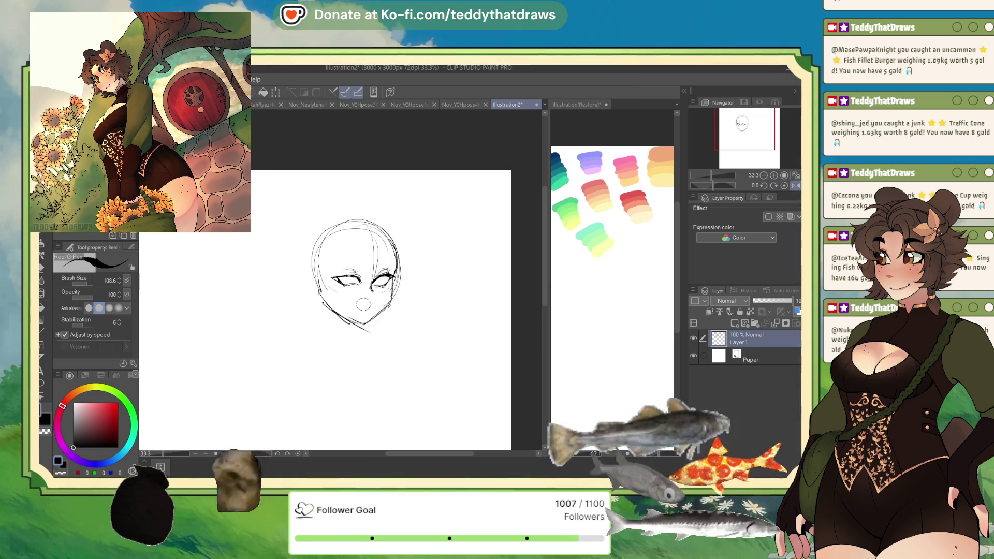
mouse_move(385, 300)
mouse_down()
mouse_move(375, 312)
mouse_move(387, 314)
mouse_up()
click(796, 186)
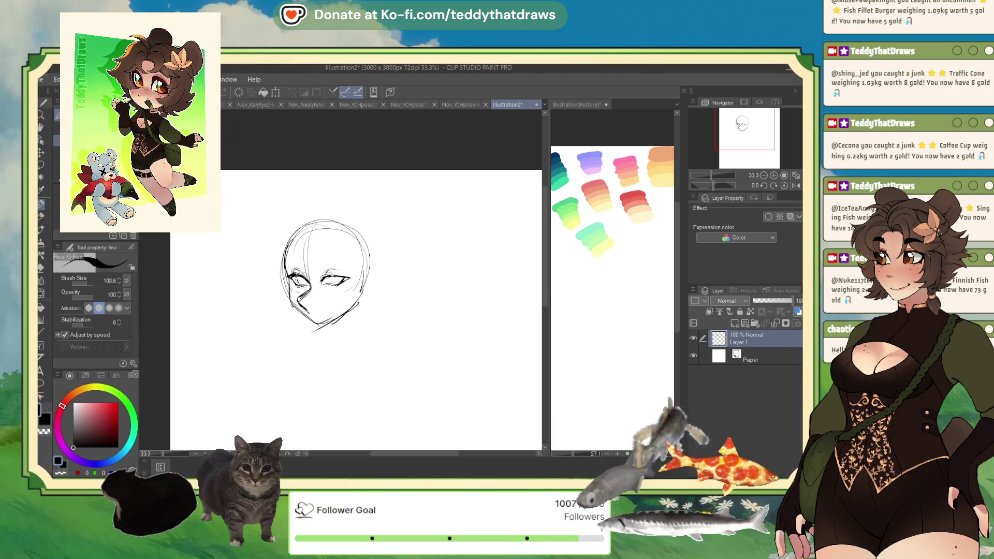
Step: Sketch irises inside the eyes and darken the jawline stroke
drag(331, 278, 340, 280)
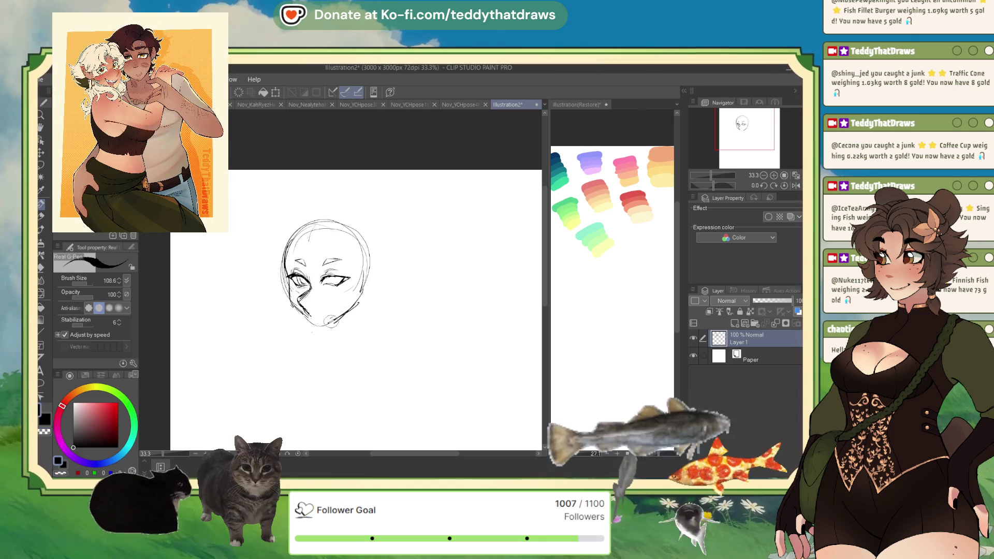
drag(310, 321, 352, 311)
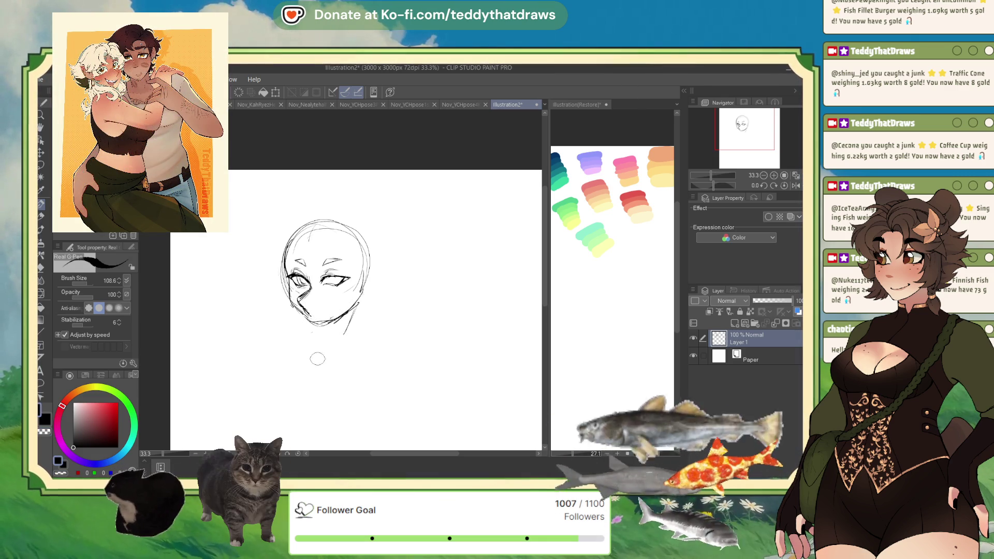
scroll(315, 257, up, 3)
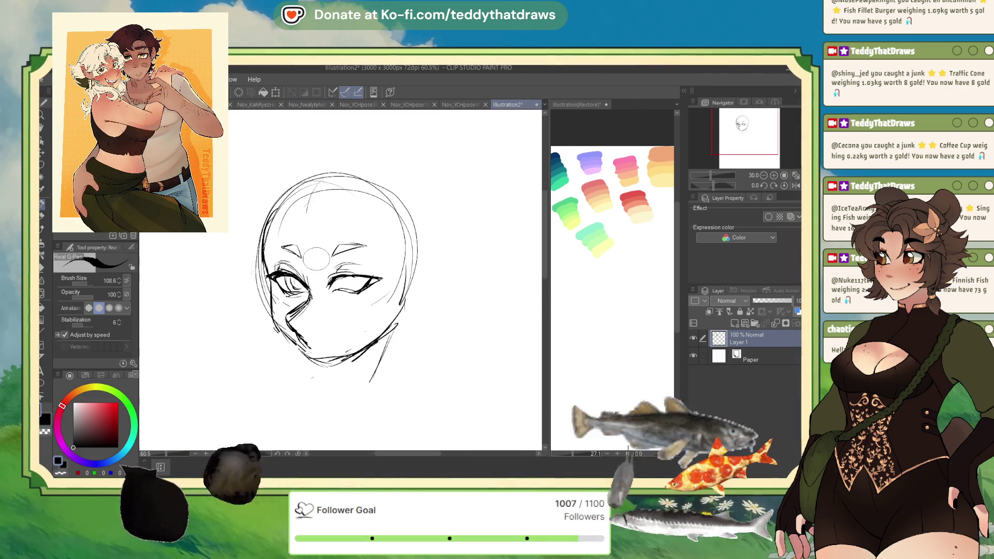
Step: Draw an iris and pupil in the right eye, then zoom back out to 33.3%
drag(342, 284, 354, 282)
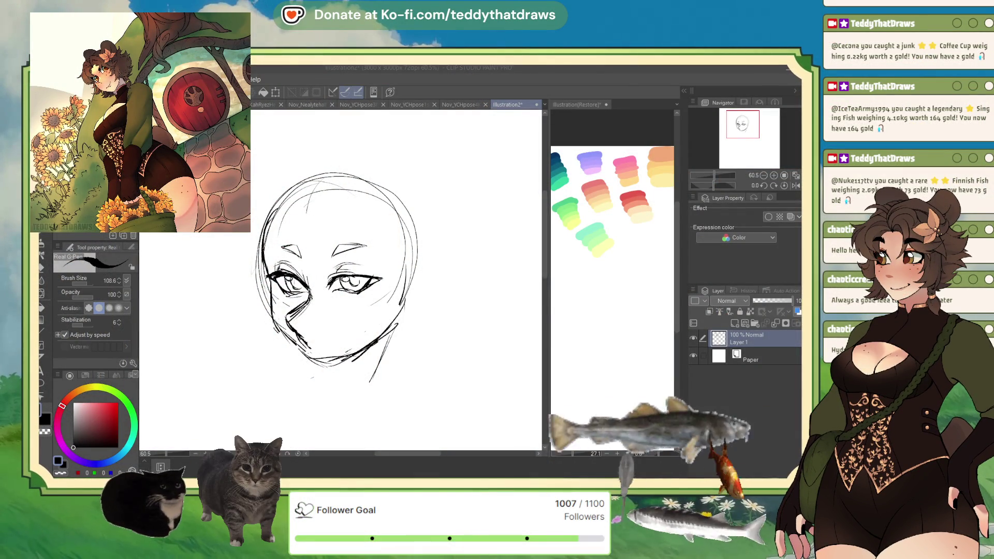
key(ctrl+minus)
key(ctrl+minus)
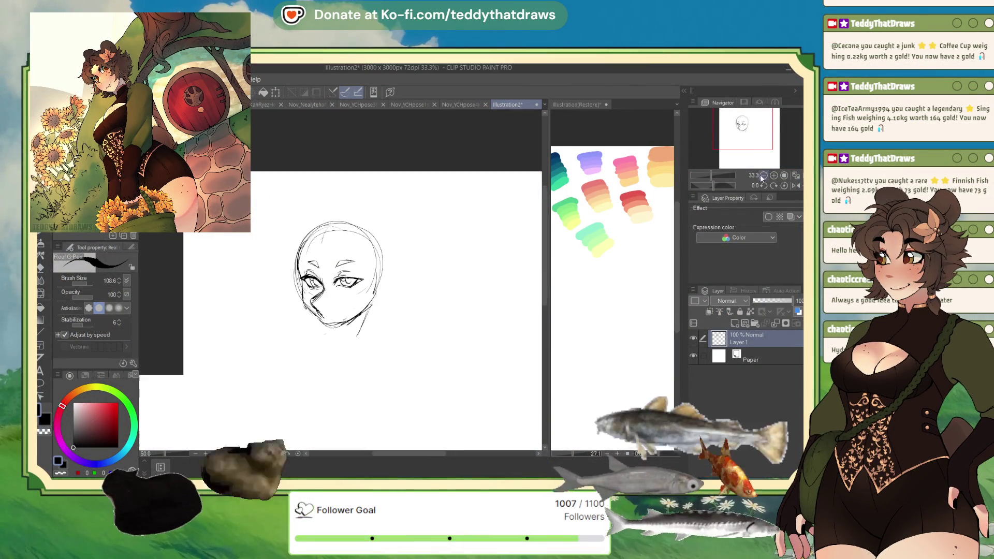
Step: Rough in the neck, right shoulder curve and lower-left shoulder and arm lines
mouse_move(341, 285)
mouse_down()
mouse_move(339, 298)
mouse_move(354, 303)
mouse_up()
mouse_move(415, 299)
mouse_down()
mouse_move(368, 301)
mouse_move(296, 341)
mouse_up()
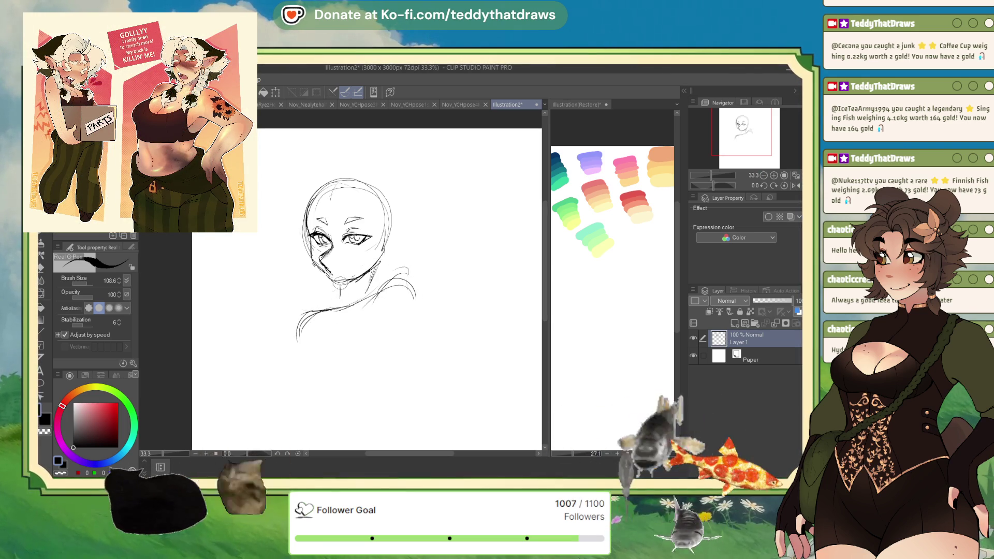
drag(391, 280, 335, 312)
drag(407, 279, 312, 310)
mouse_move(388, 288)
mouse_down()
mouse_move(312, 309)
mouse_move(350, 313)
mouse_move(311, 312)
mouse_up()
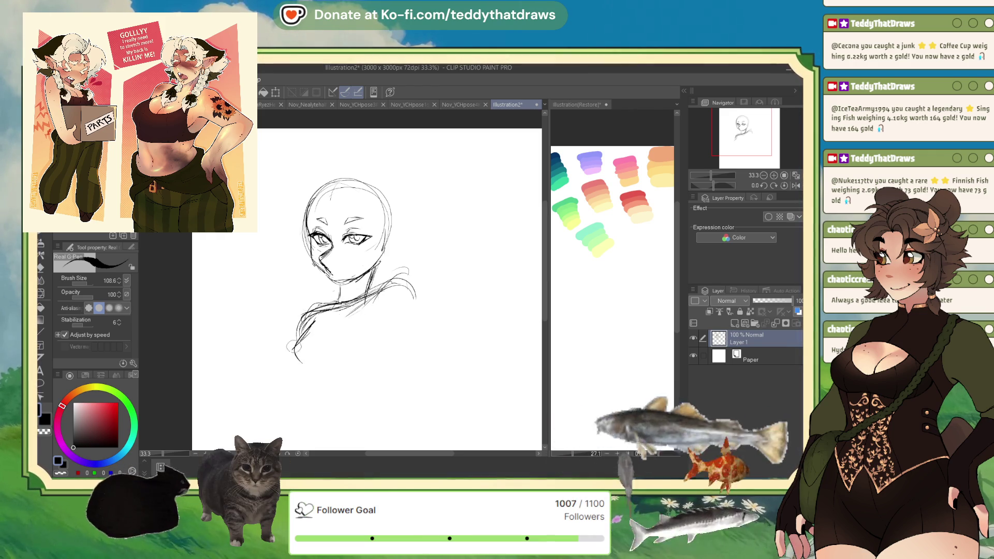
drag(333, 305, 291, 355)
drag(315, 321, 286, 357)
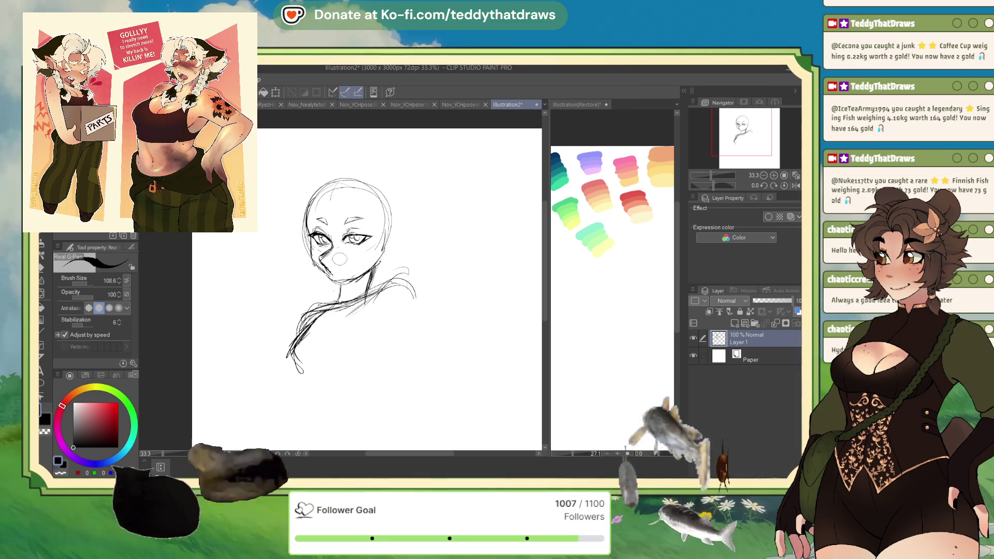
Step: Add nose and mouth strokes, then erase the rough strokes around the right shoulder
drag(322, 265, 347, 278)
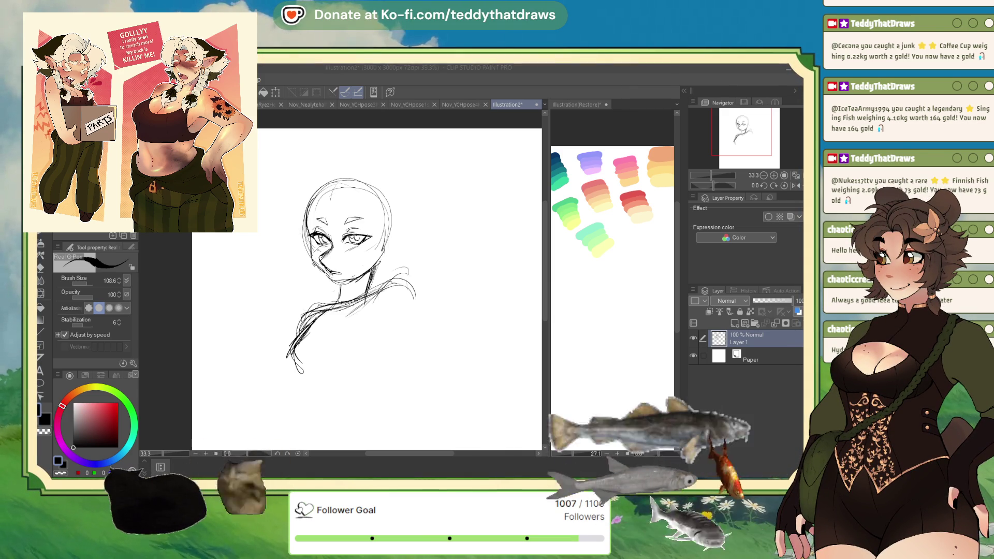
click(437, 273)
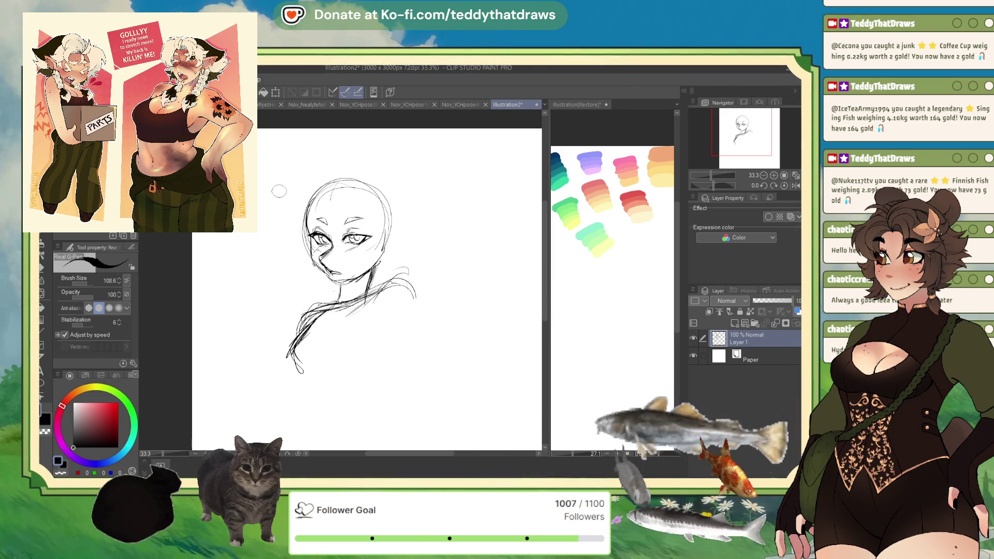
mouse_move(400, 288)
mouse_down()
mouse_move(383, 284)
mouse_move(393, 273)
mouse_move(321, 308)
mouse_move(290, 348)
mouse_move(307, 339)
mouse_up()
Step: In black, draw the shoulders, chest curve and left body side, checking mirrored, then the right shoulder
key(c)
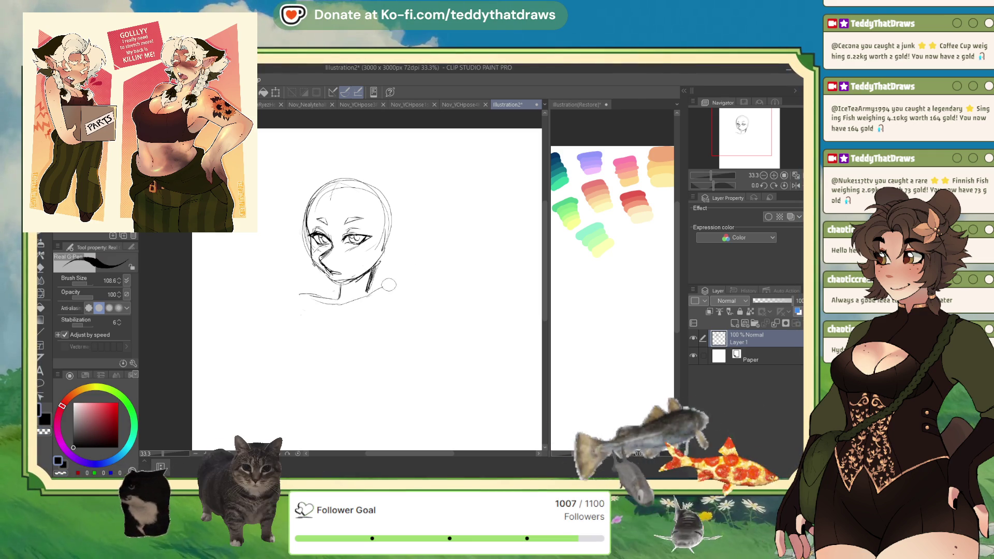
mouse_move(411, 305)
mouse_down()
mouse_move(395, 317)
mouse_move(376, 303)
mouse_up()
mouse_move(283, 325)
mouse_down()
mouse_move(311, 352)
mouse_move(375, 360)
mouse_up()
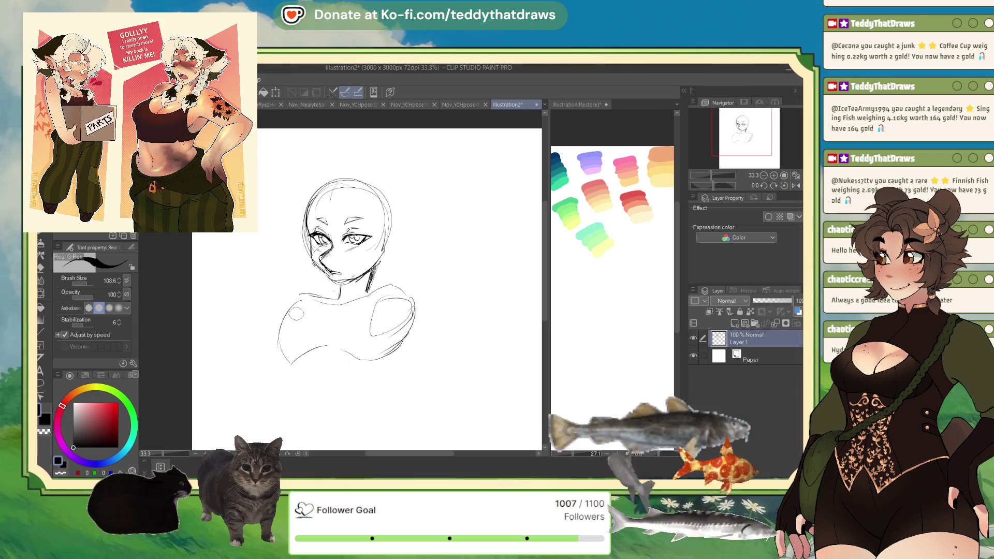
drag(282, 322, 276, 364)
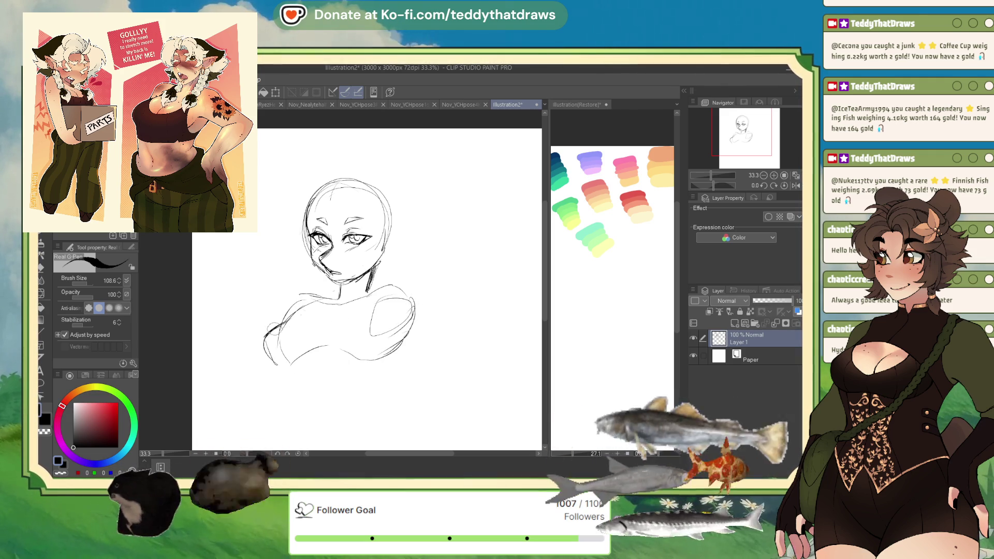
click(795, 186)
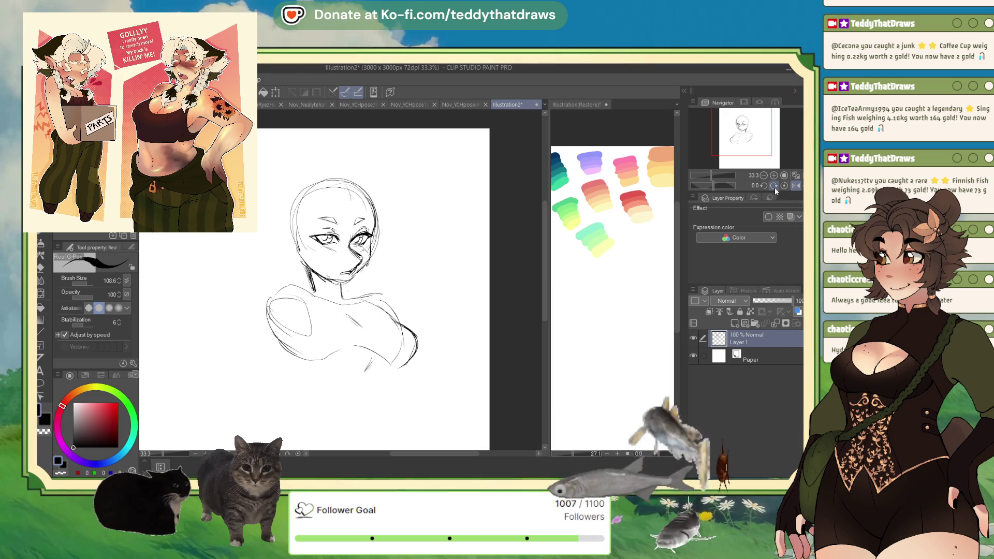
click(796, 185)
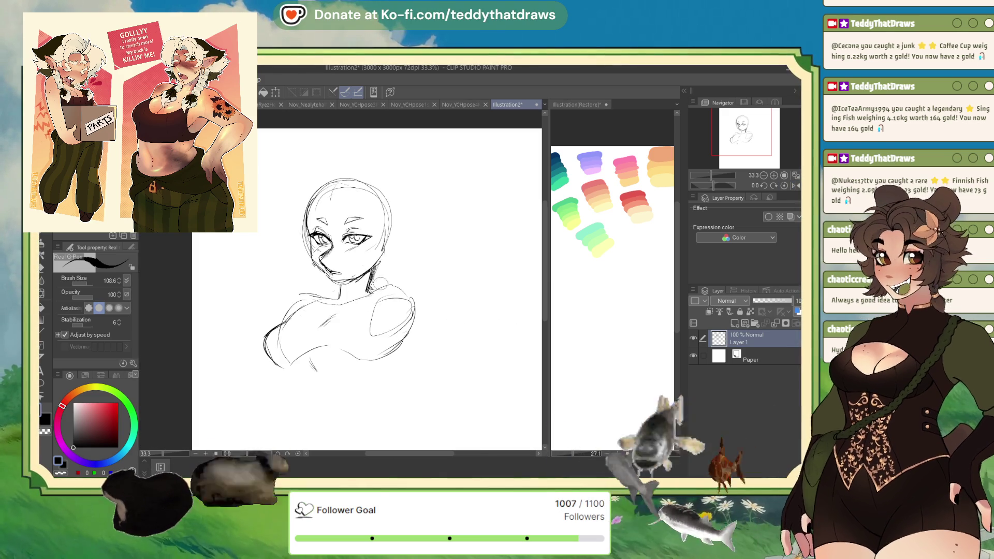
drag(369, 292, 413, 291)
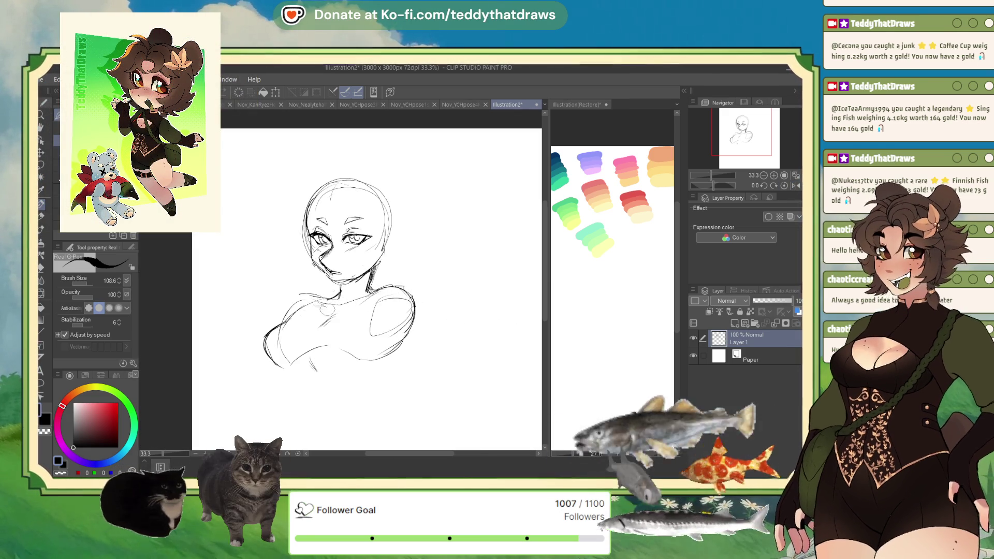
Step: Sketch both sides of the torso down toward the hips and close off its bottom
mouse_move(392, 339)
mouse_down()
mouse_move(366, 336)
mouse_move(340, 274)
mouse_move(350, 315)
mouse_up()
drag(241, 281, 269, 320)
drag(269, 327, 247, 357)
drag(353, 311, 381, 378)
drag(355, 331, 376, 392)
drag(255, 395, 316, 430)
mouse_move(376, 390)
mouse_down()
mouse_move(318, 431)
mouse_move(346, 408)
mouse_up()
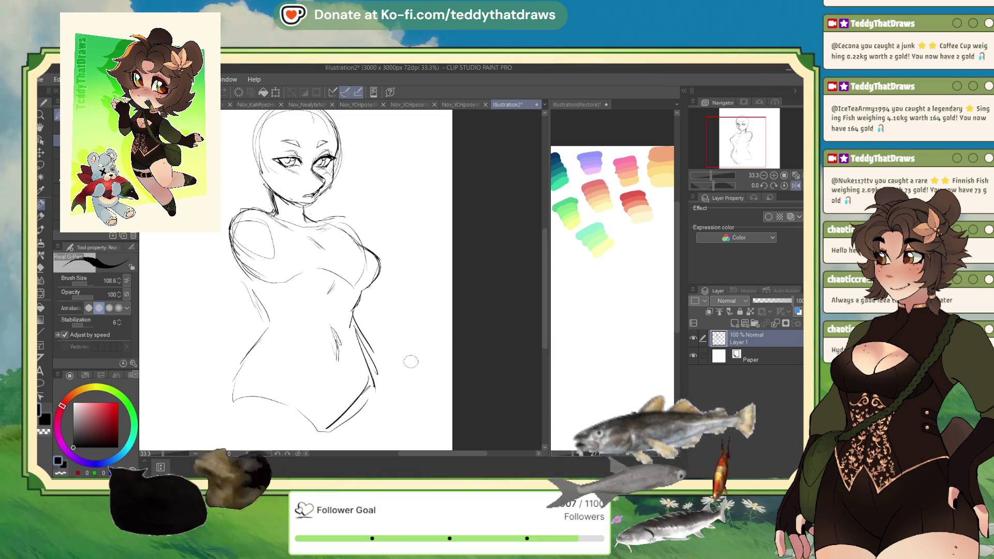
Step: Move the navel lower, then retrace the left chest curve and right torso outline in pure black
click(796, 186)
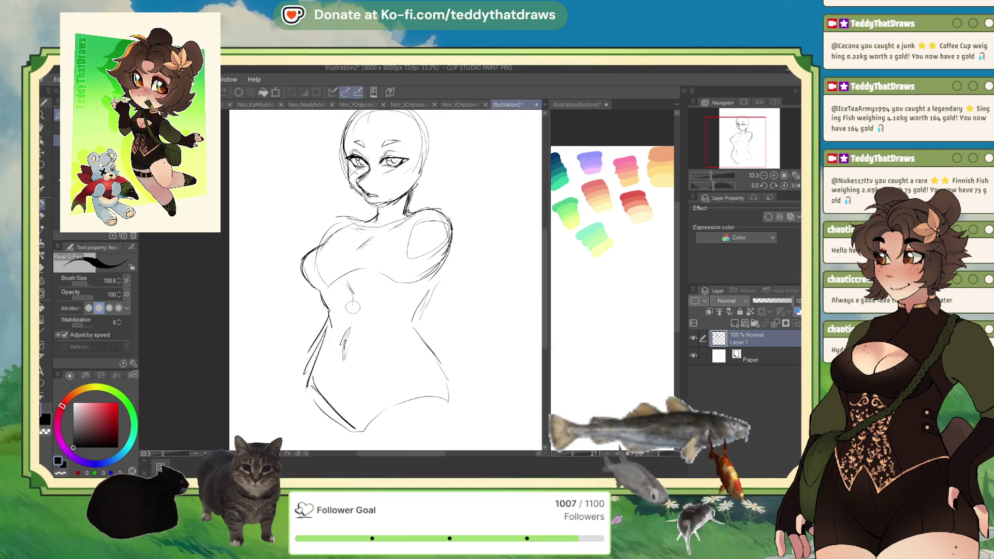
key(ctrl+z)
key(ctrl+z)
drag(342, 342, 339, 343)
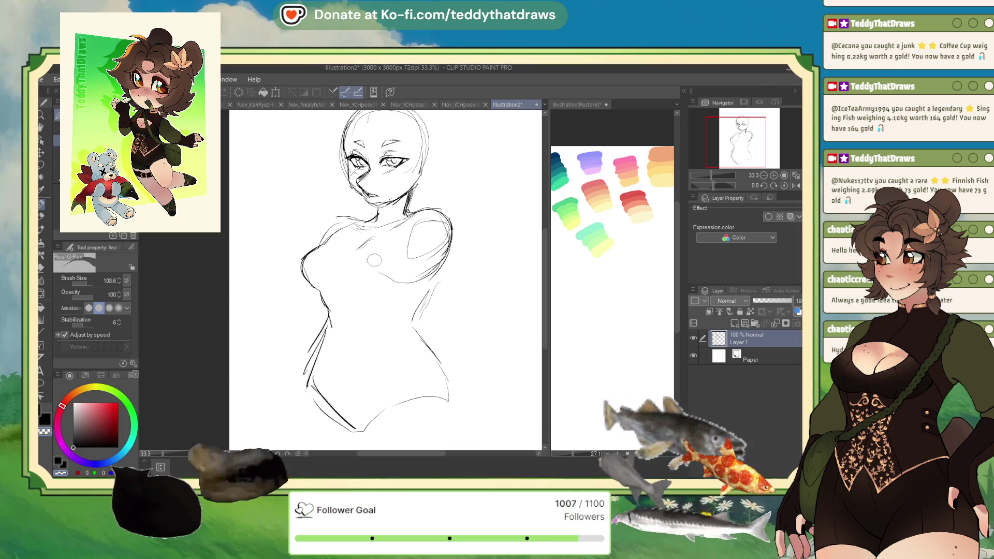
click(73, 447)
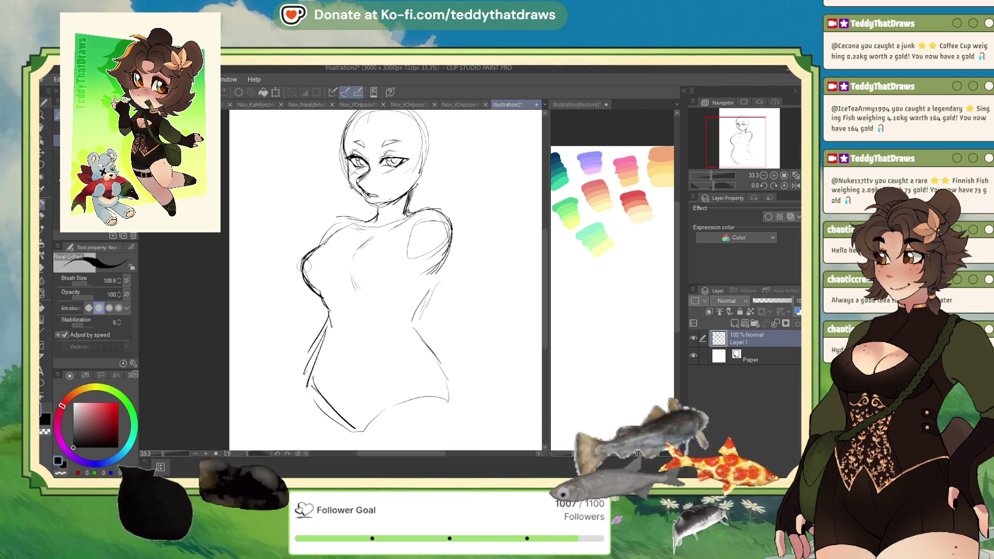
drag(313, 251, 305, 275)
mouse_move(440, 243)
mouse_down()
mouse_move(417, 326)
mouse_move(452, 407)
mouse_up()
Step: Scale the whole sketch down and move it up with Ctrl+T
scroll(448, 296, down, 3)
scroll(405, 231, up, 2)
key(ctrl+t)
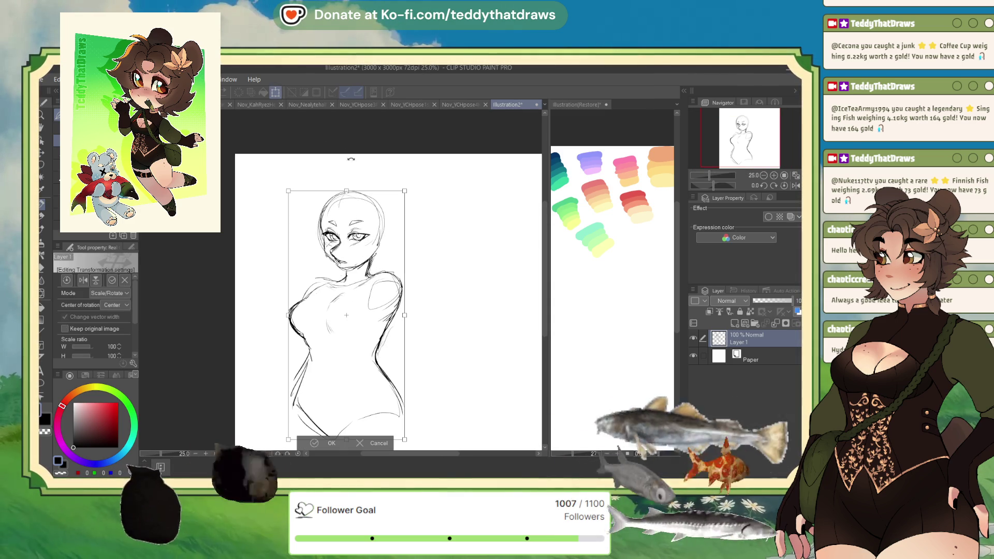
mouse_move(406, 446)
mouse_down()
mouse_move(396, 362)
mouse_move(383, 342)
mouse_move(353, 392)
mouse_up()
key(Return)
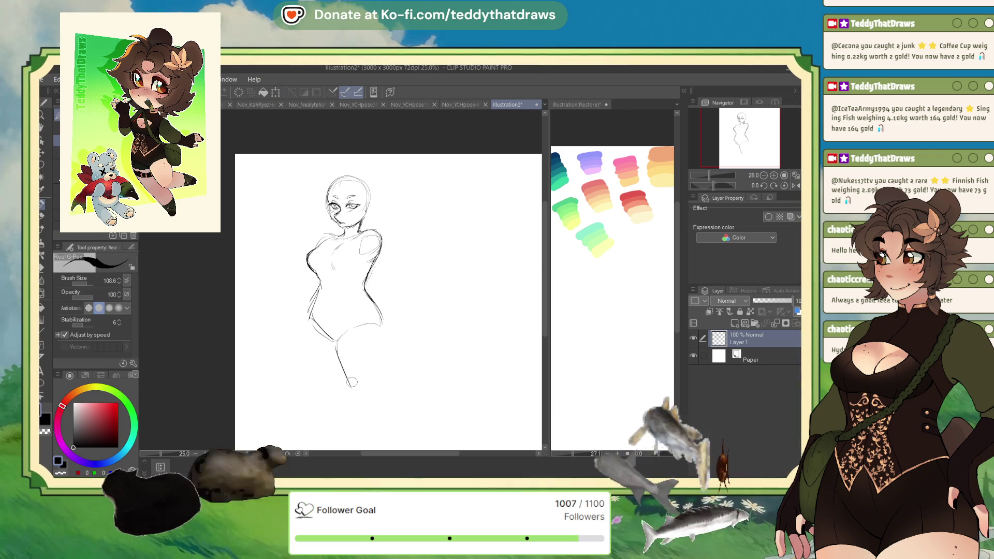
Step: Draw the leg and thigh lines below the hips, then mirror the view to check proportions
drag(378, 317, 394, 440)
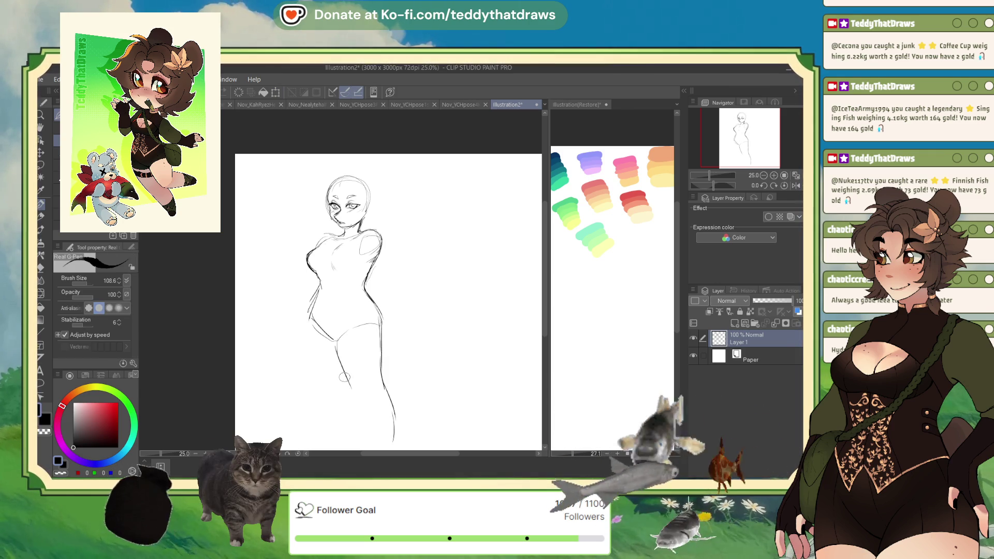
drag(346, 372, 370, 440)
drag(307, 317, 319, 386)
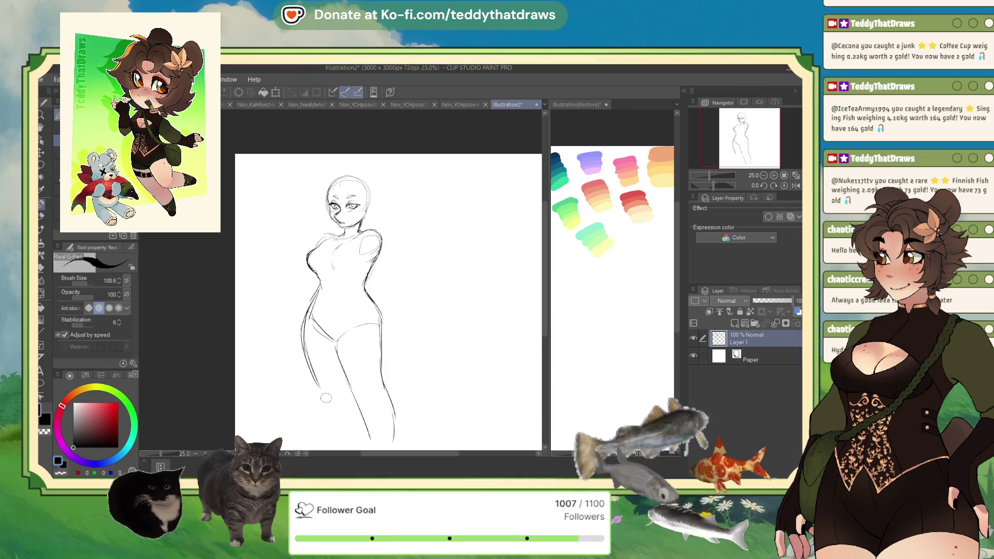
drag(380, 313, 337, 339)
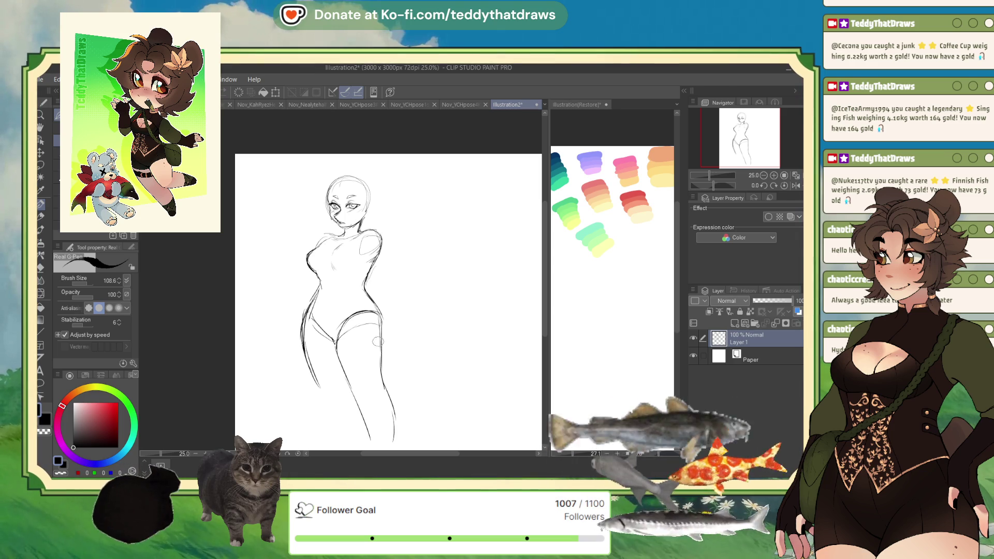
click(795, 185)
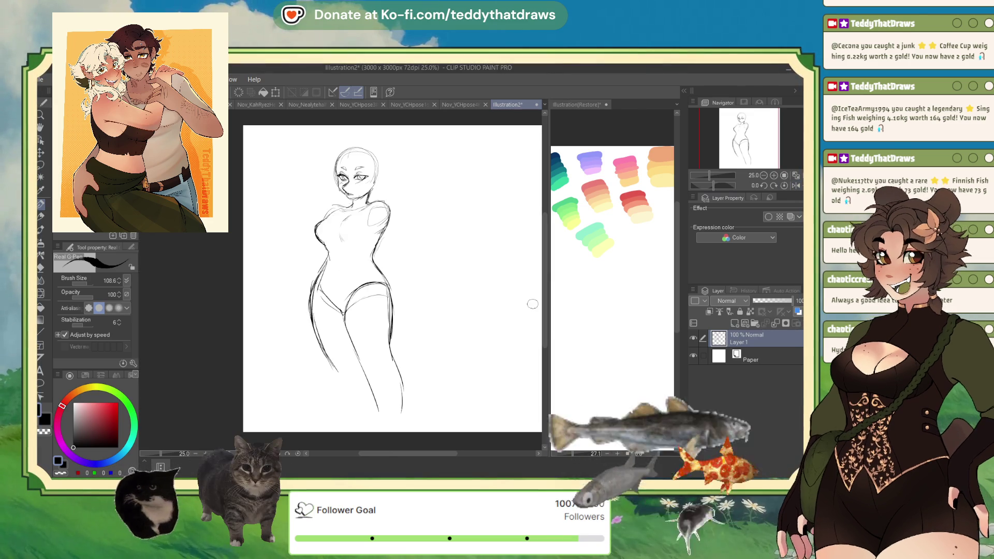
scroll(380, 208, up, 3)
Step: Centre the view on the face, sketch the mouth under the nose, and mirror the view
scroll(365, 228, up, 2)
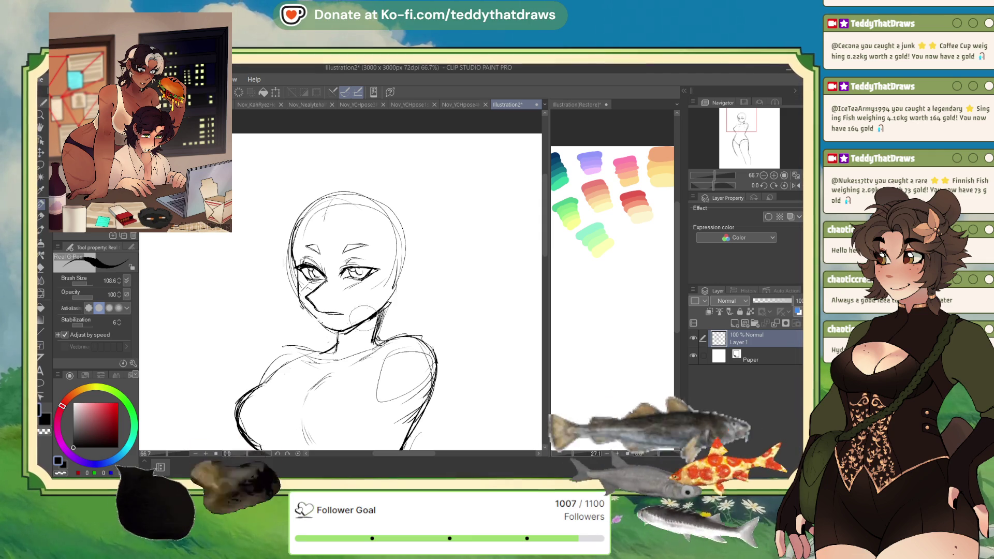
drag(509, 128, 532, 128)
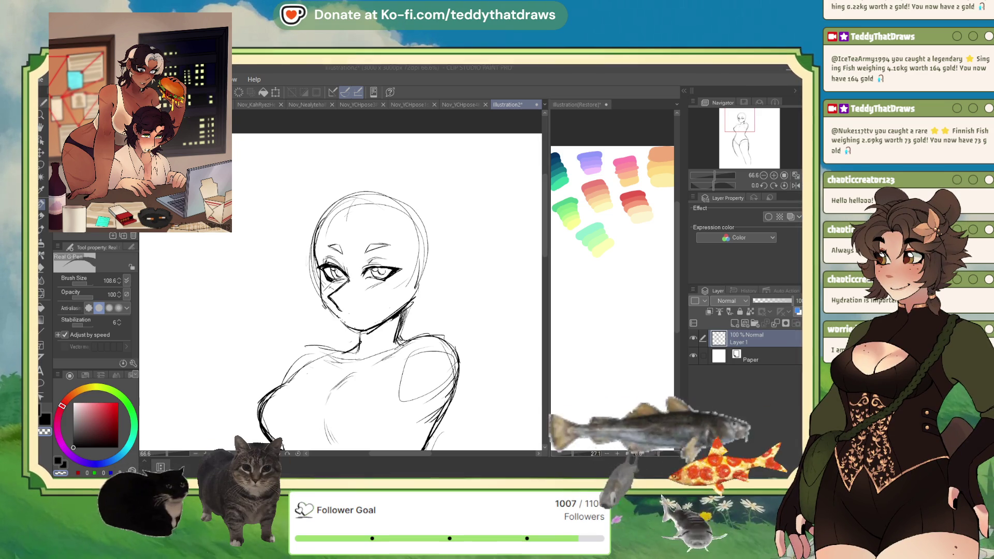
key(alt+Tab)
drag(343, 311, 362, 311)
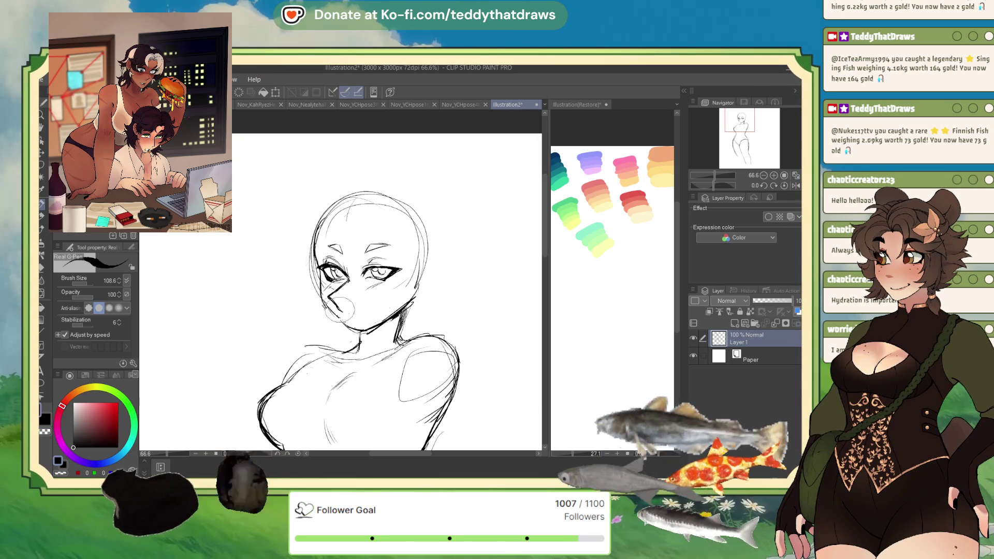
drag(427, 370, 425, 369)
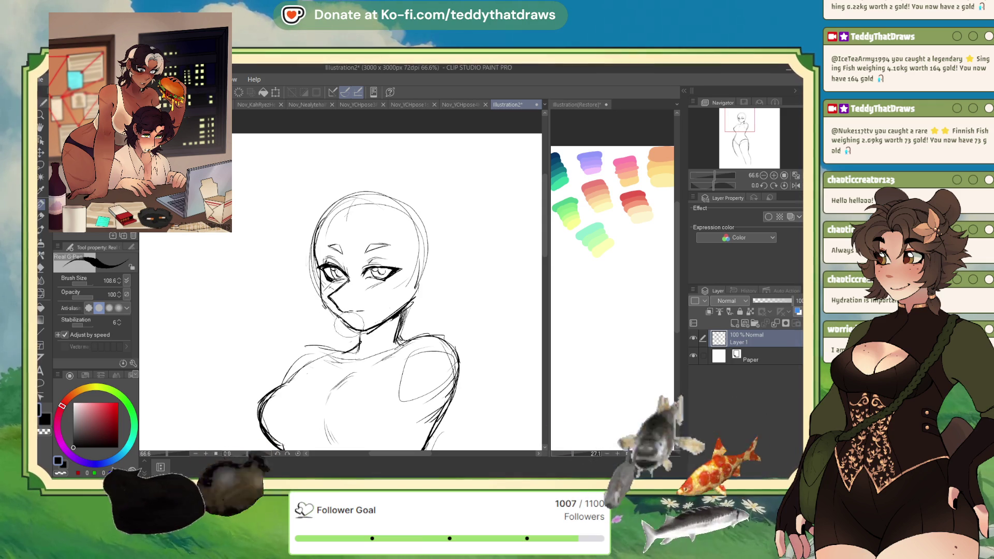
key(h)
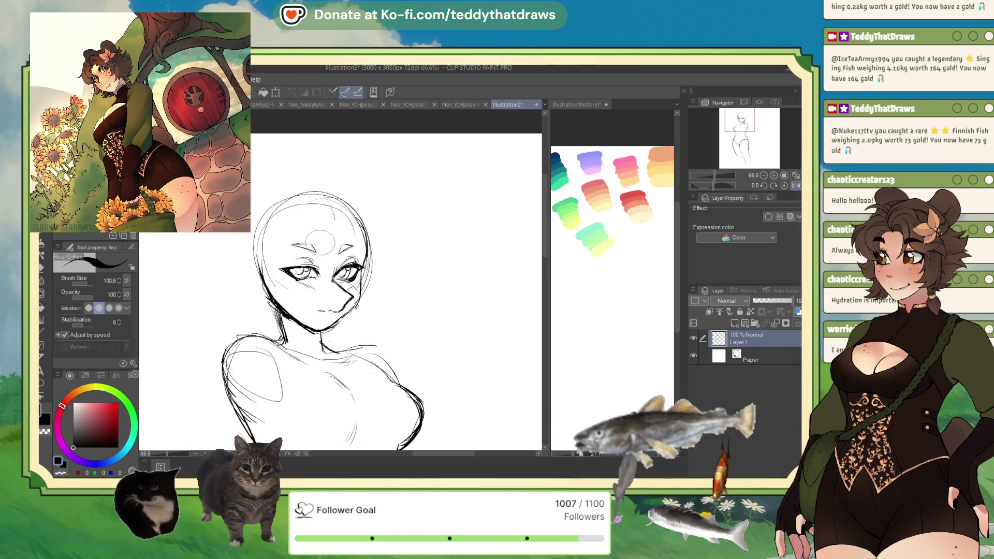
Step: Return the view to normal orientation and draw a curved smile at the mouth
scroll(328, 332, up, 2)
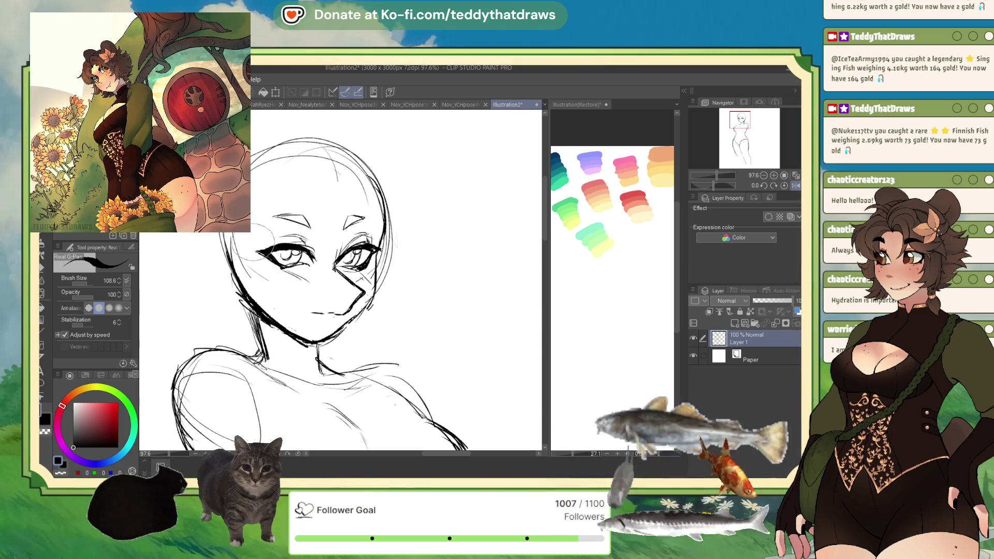
click(793, 185)
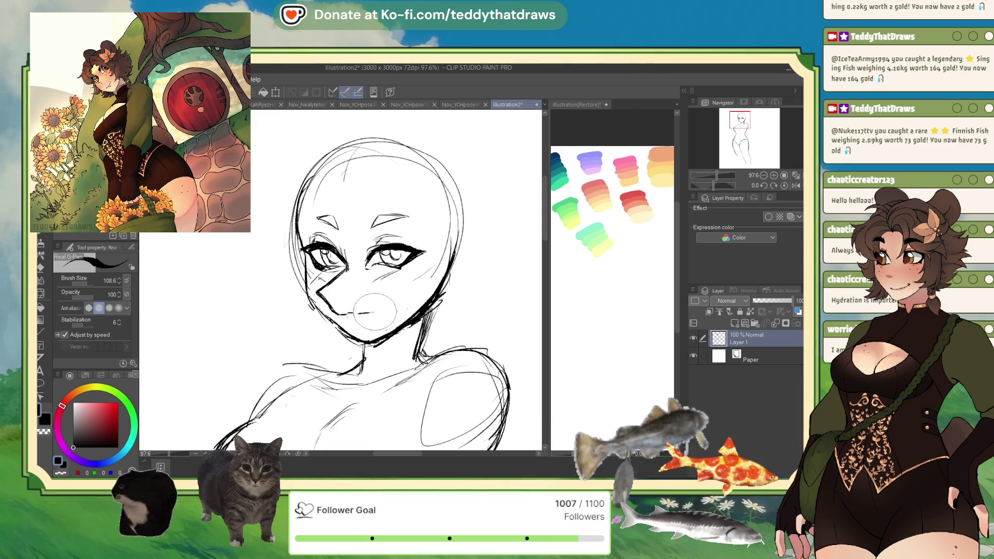
drag(356, 312, 380, 310)
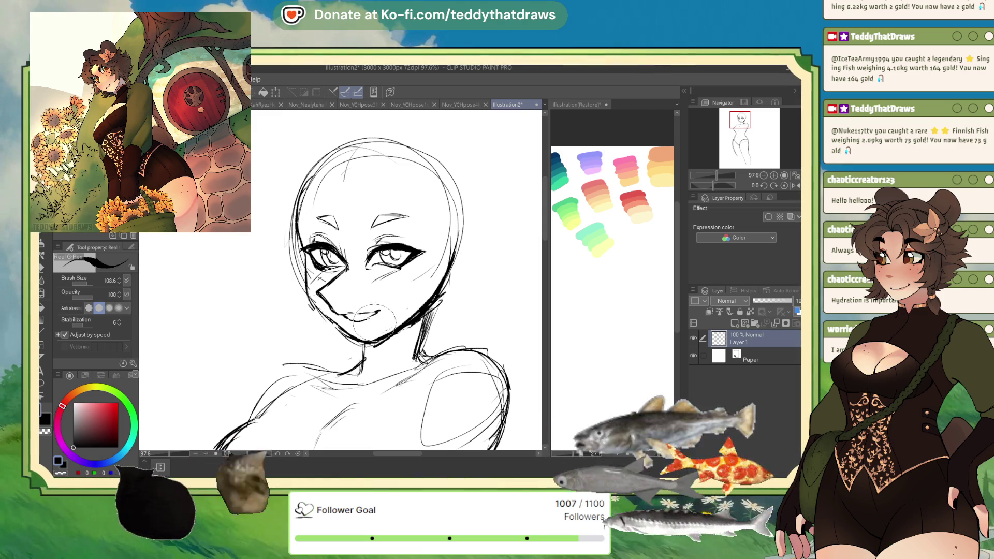
key(ctrl+minus)
key(ctrl+minus)
key(ctrl+plus)
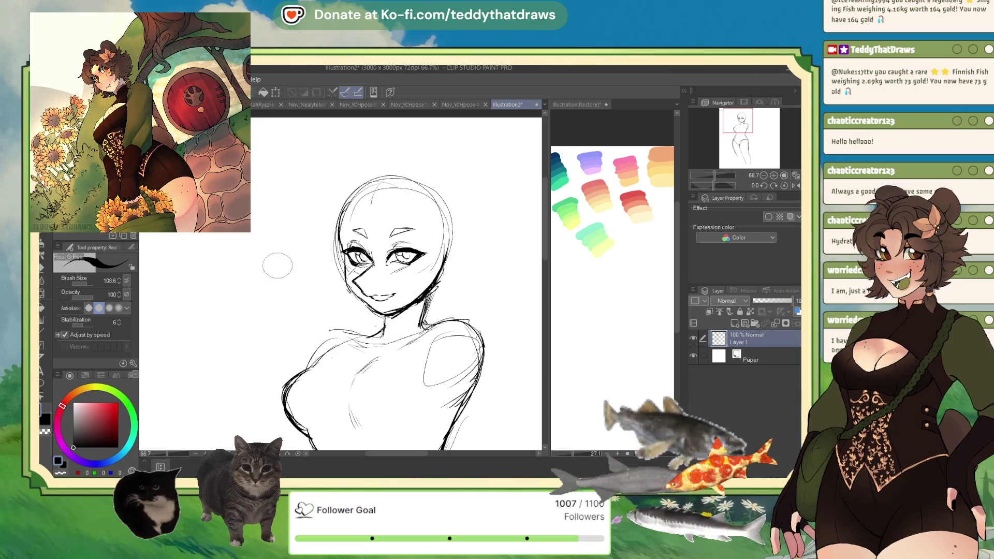
Step: Sketch the upper lip and chin curves, undo the stray guide circles, and check mirrored
scroll(352, 207, up, 1)
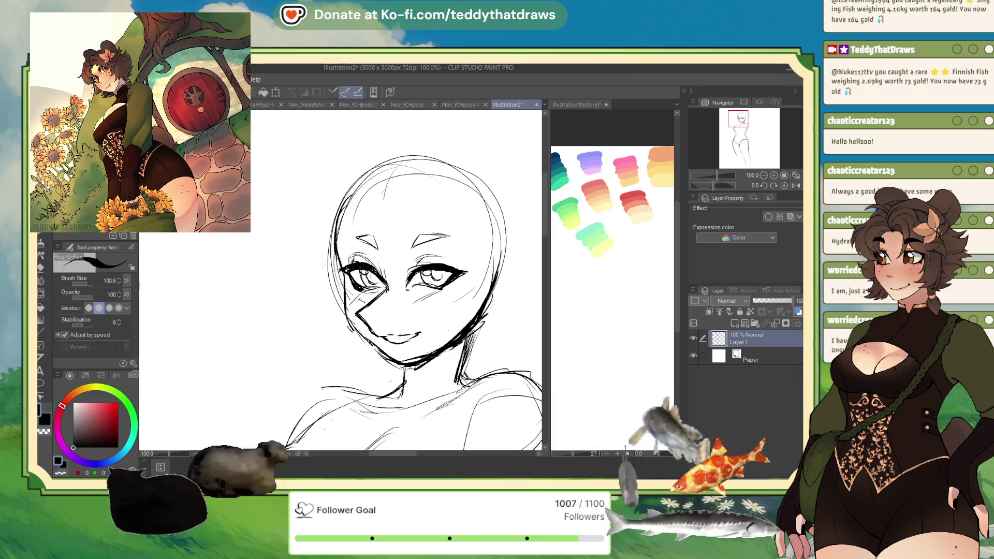
mouse_move(381, 333)
mouse_down()
mouse_move(410, 333)
mouse_move(414, 356)
mouse_up()
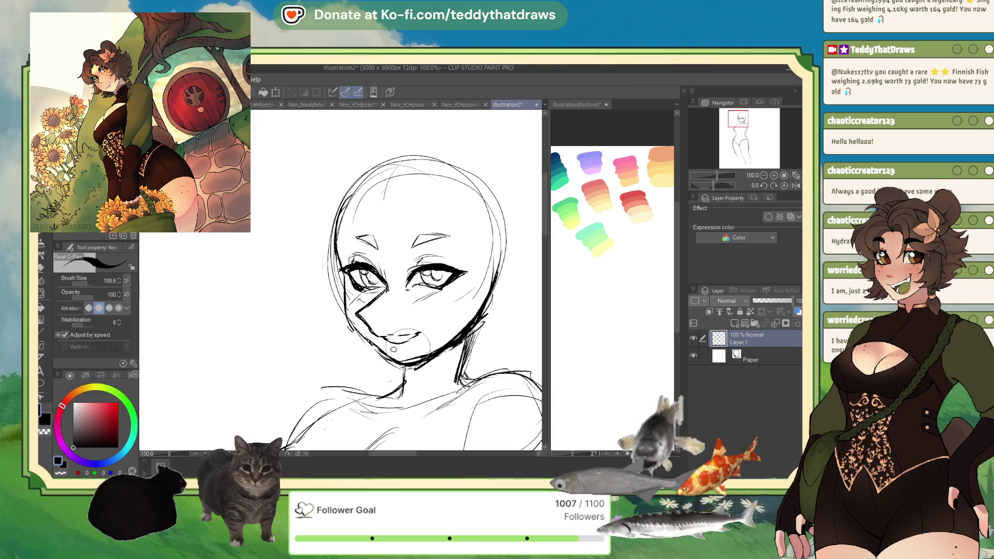
drag(381, 296, 384, 296)
drag(396, 296, 397, 296)
drag(399, 171, 396, 172)
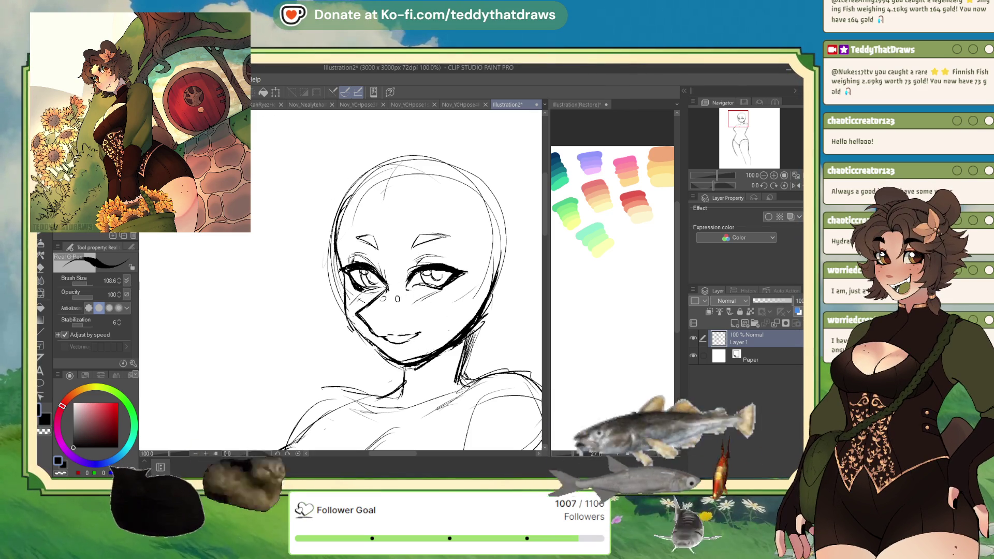
mouse_move(410, 276)
mouse_down()
mouse_move(383, 308)
mouse_move(383, 290)
mouse_up()
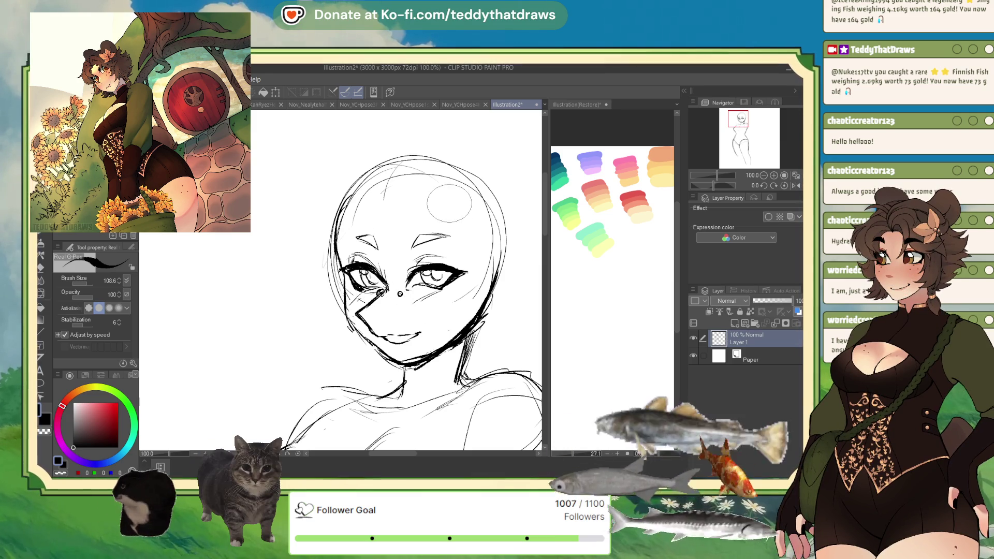
key(ctrl+z)
key(ctrl+z)
key(ctrl+z)
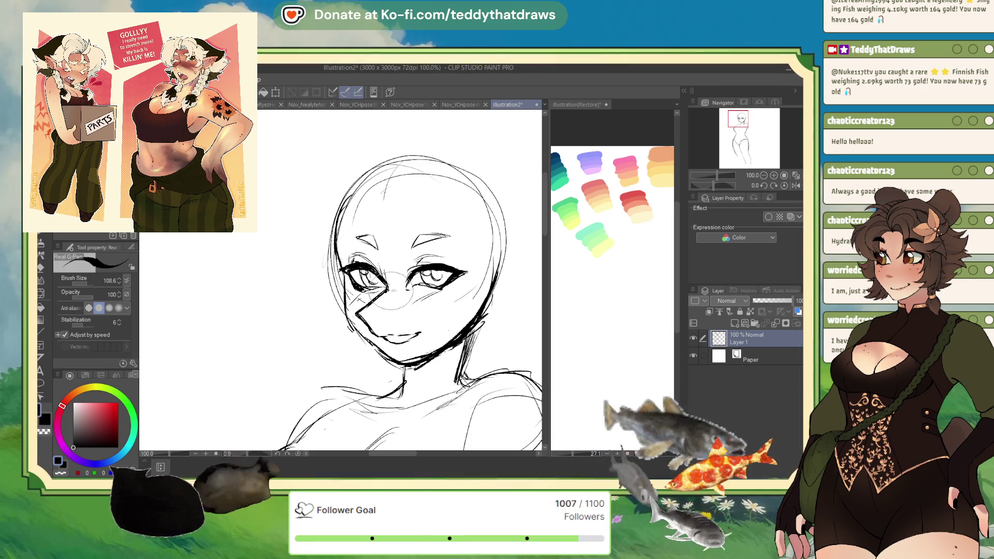
click(797, 186)
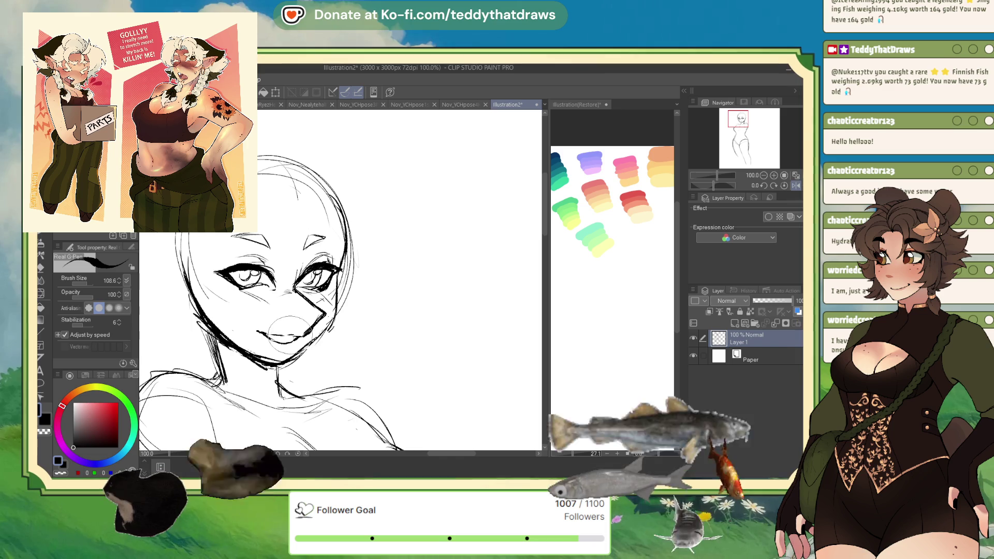
scroll(317, 243, down, 5)
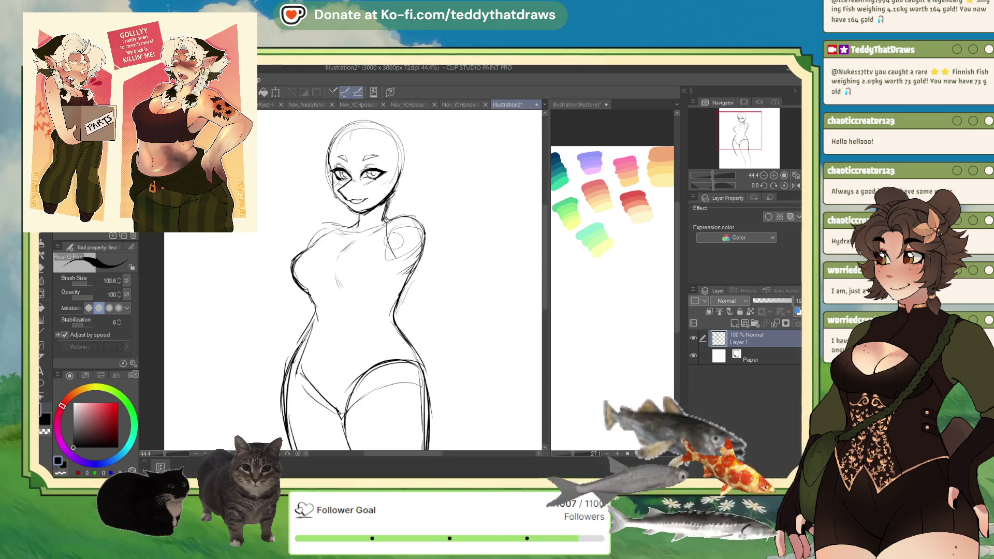
Step: Undo the left chest outline and redraw the left shoulder, arm, hip and thigh
key(ctrl+z)
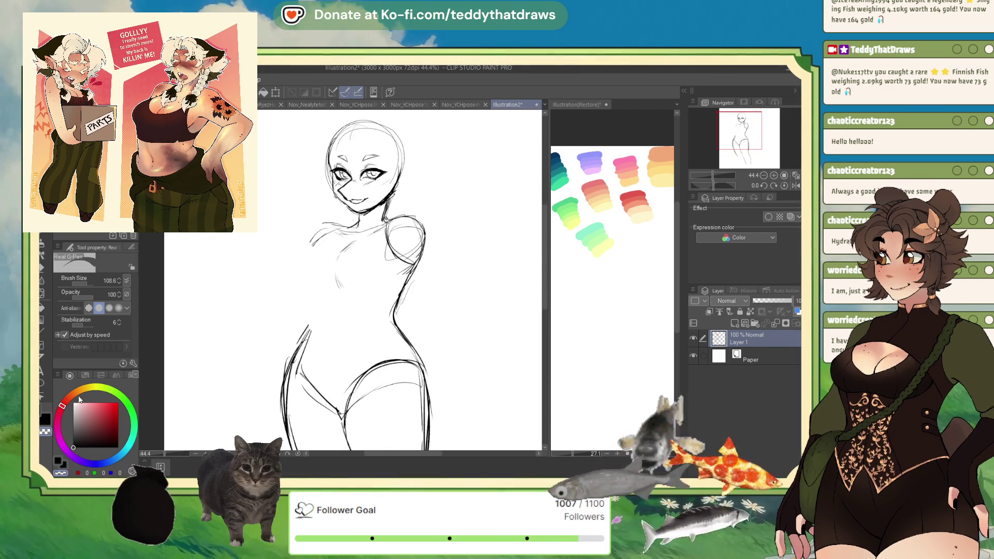
mouse_move(311, 254)
mouse_down()
mouse_move(344, 224)
mouse_move(304, 287)
mouse_move(313, 325)
mouse_move(287, 373)
mouse_up()
drag(310, 329, 292, 382)
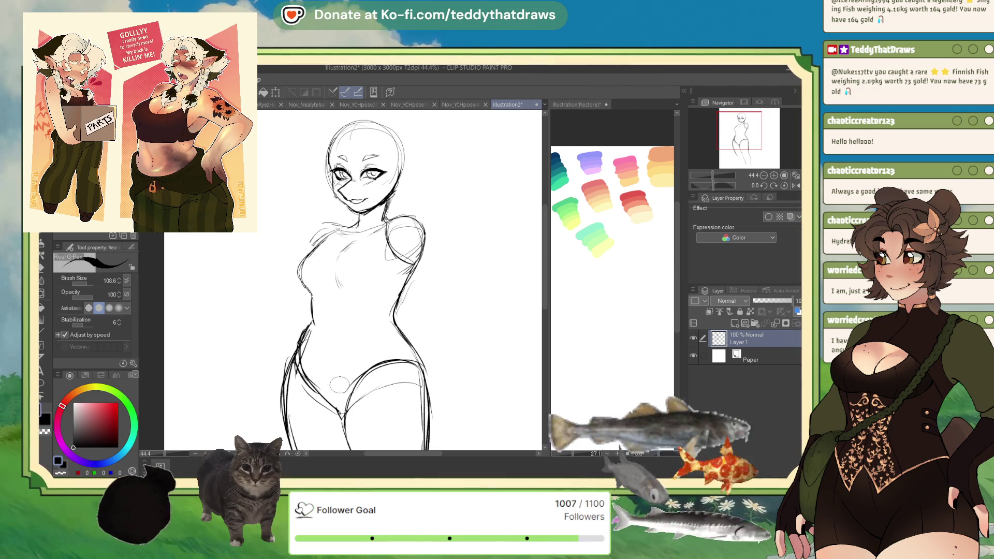
Step: Tilt the sketch slightly and shift it right, then view the canvas mirrored
scroll(744, 163, down, 2)
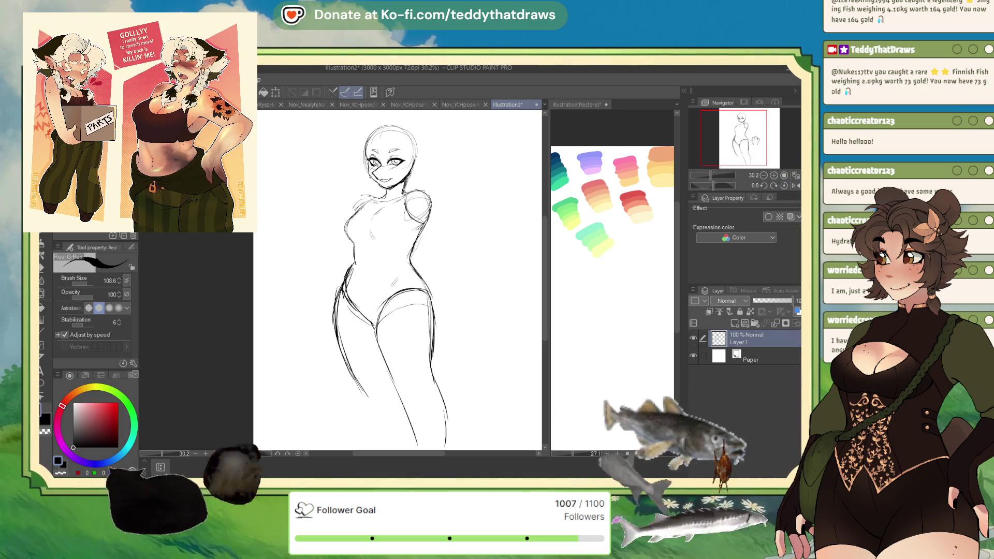
drag(745, 163, 743, 167)
click(276, 92)
drag(393, 443, 368, 443)
click(368, 442)
click(791, 186)
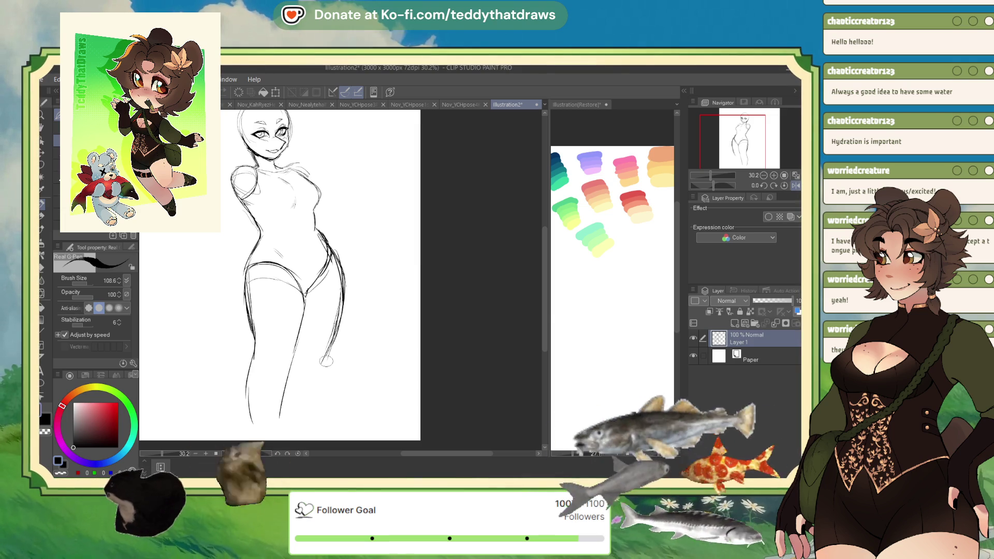
Step: Shrink the whole sketch slightly with Ctrl+T and move it up
key(ctrl+minus)
drag(740, 170, 763, 162)
key(ctrl+t)
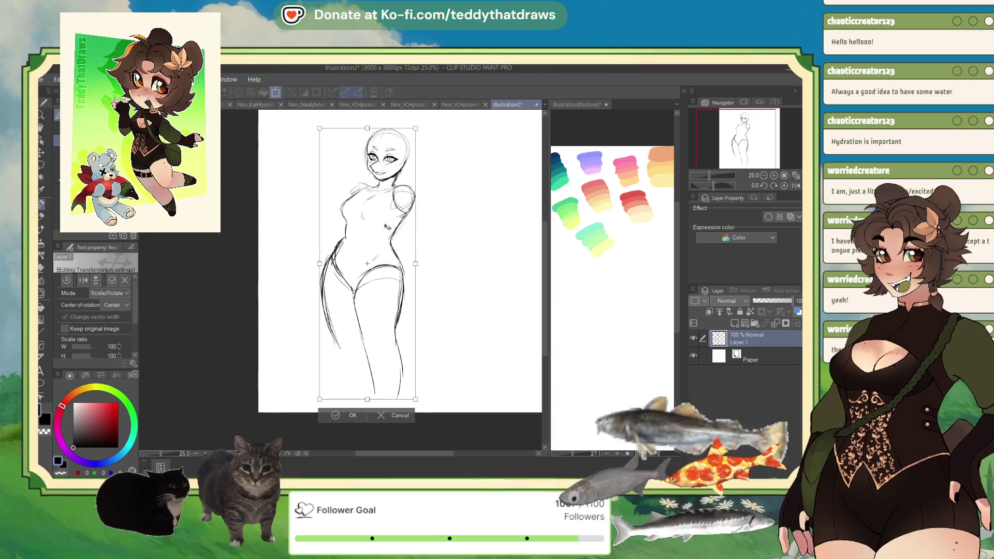
drag(391, 173, 398, 240)
key(Return)
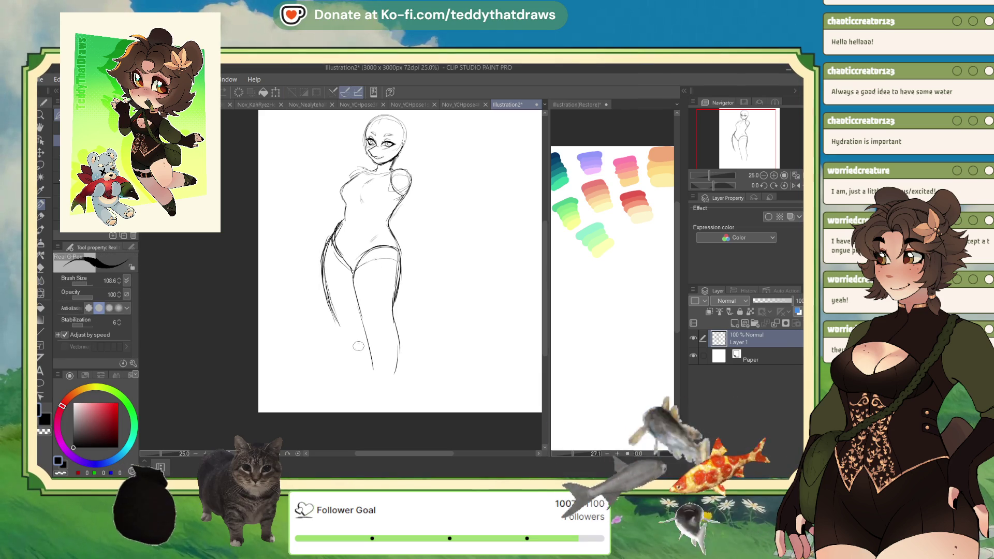
Step: Close the bottom of the leg outline and redraw the left hip and leg contour
drag(377, 397, 398, 352)
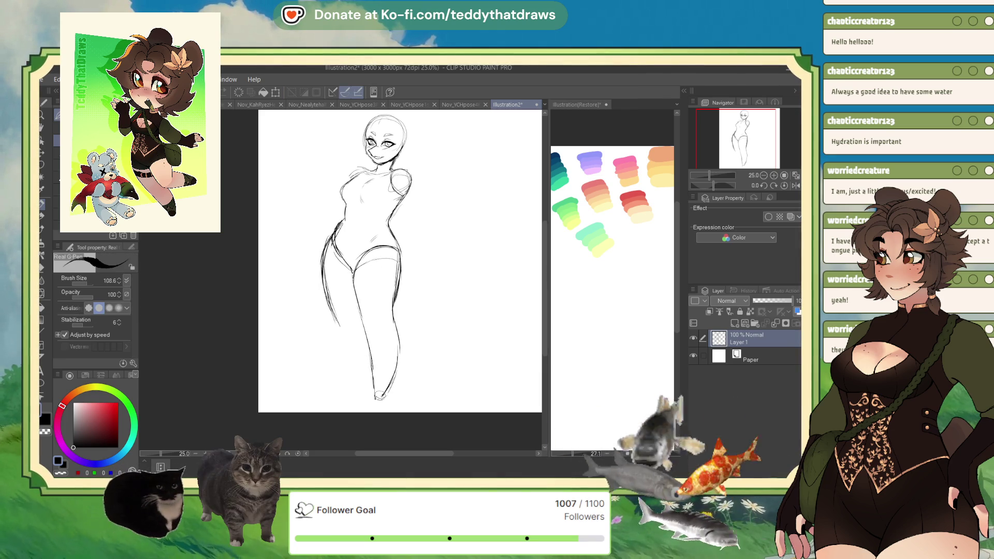
key(c)
drag(332, 312, 323, 273)
key(c)
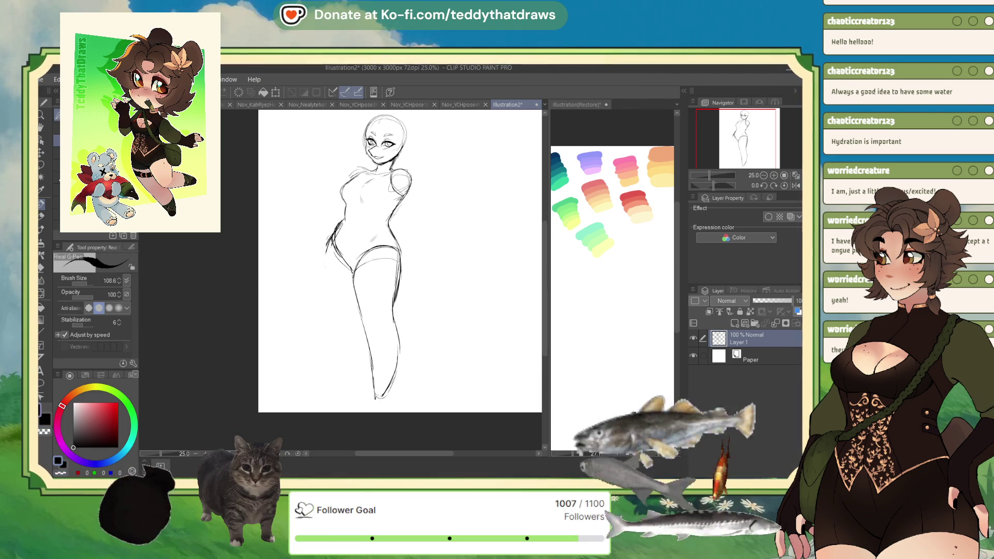
mouse_move(331, 230)
mouse_down()
mouse_move(315, 269)
mouse_move(326, 352)
mouse_up()
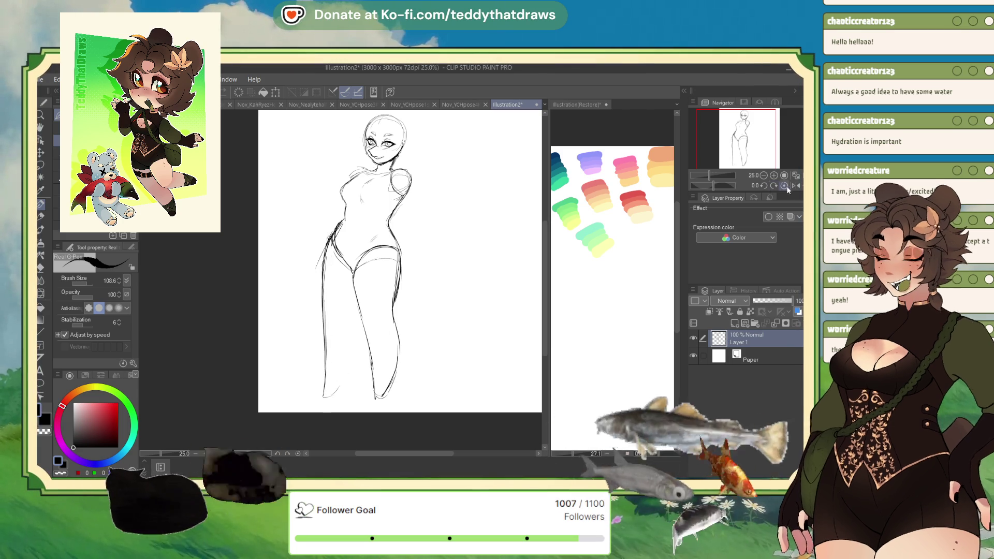
Step: Draw the right leg's outer contour while the view is mirrored
key(h)
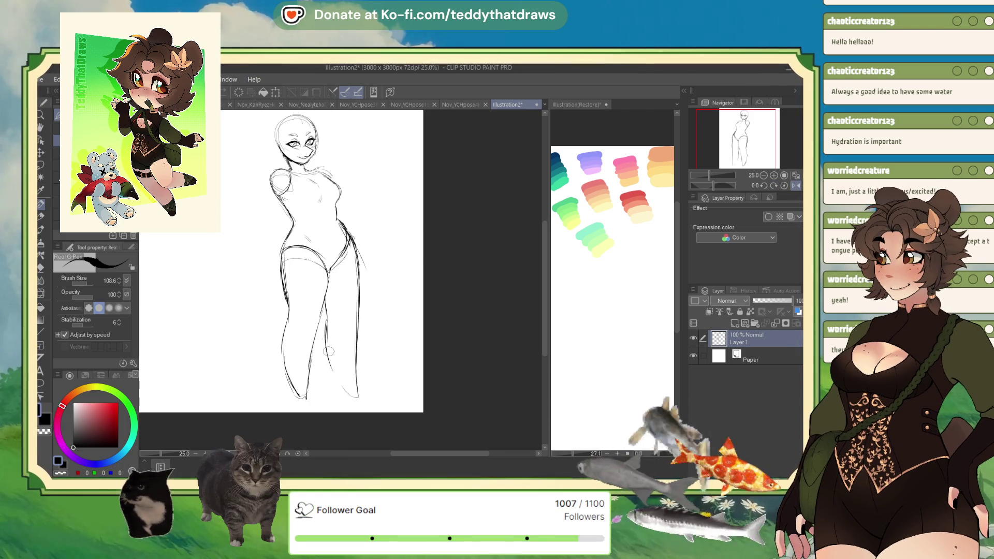
drag(357, 397, 347, 239)
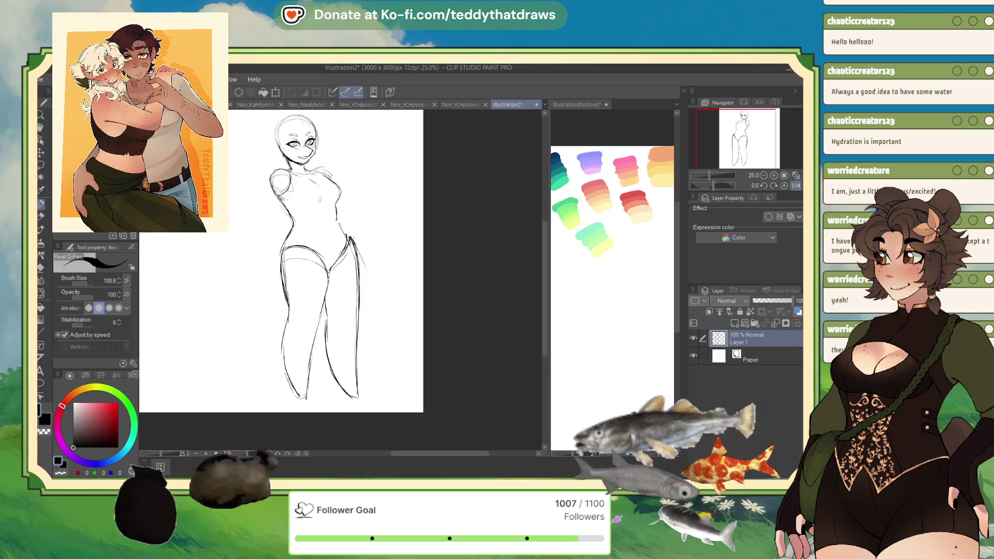
click(785, 186)
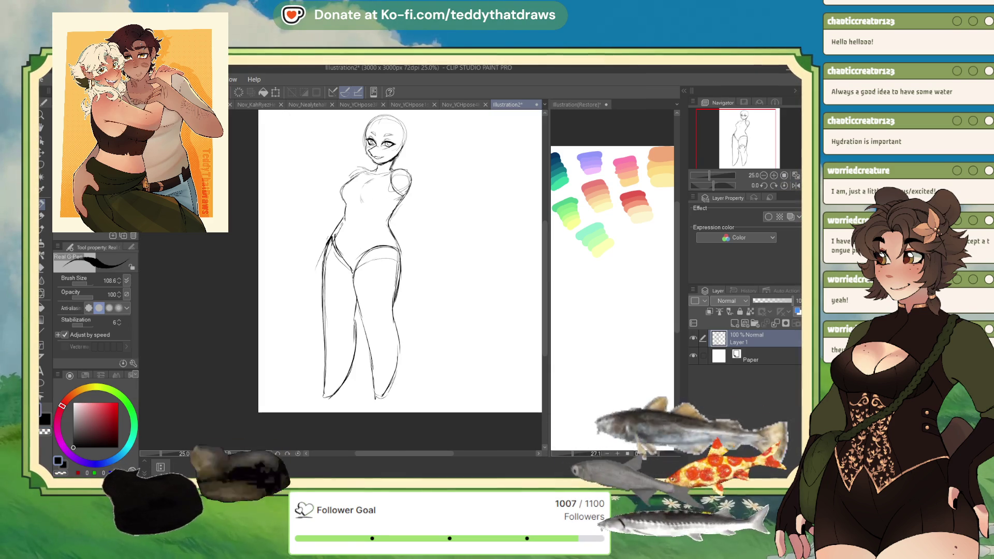
drag(730, 145, 749, 134)
Step: Rotate the sketch slightly, then scale it to 97% and shift it left
key(ctrl+t)
drag(343, 416, 349, 414)
click(333, 440)
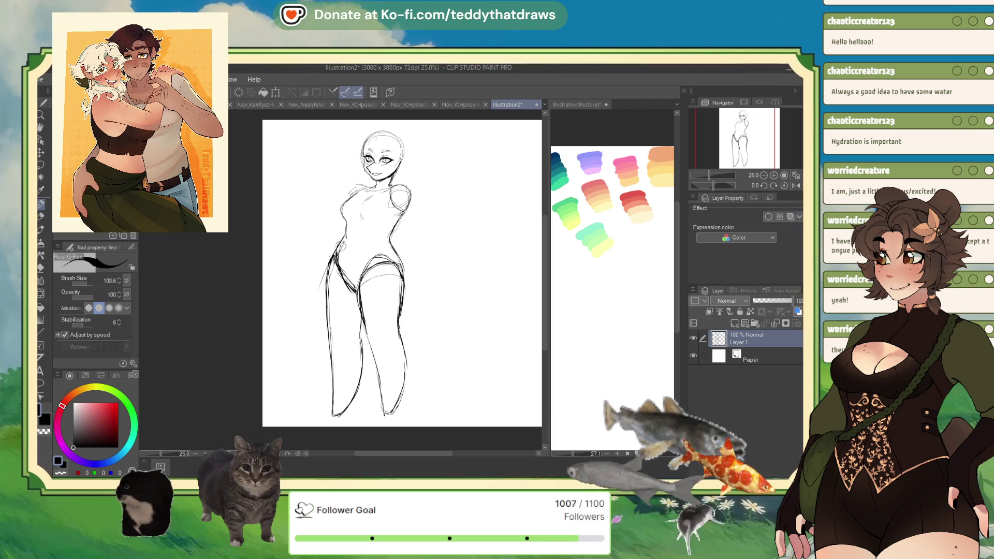
scroll(430, 242, down, 1)
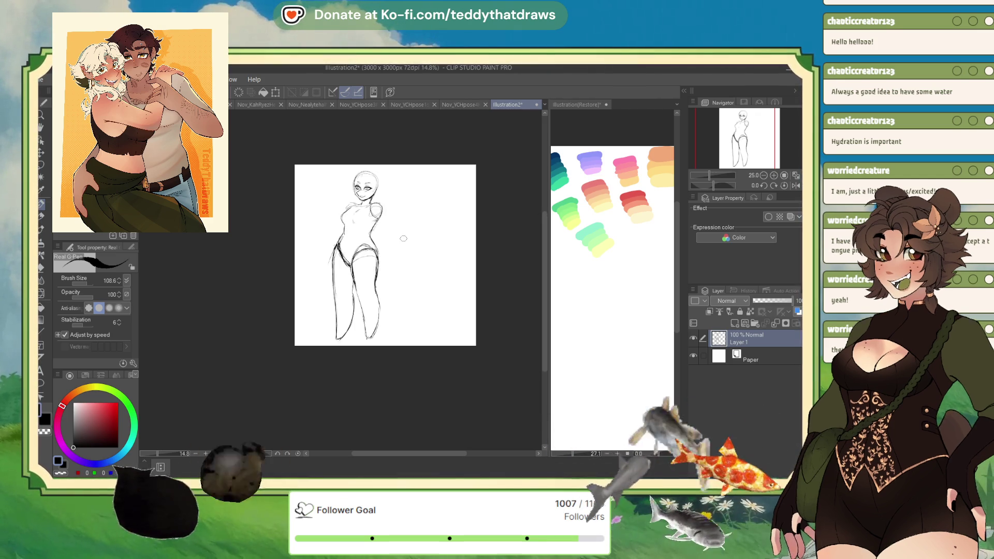
click(276, 94)
drag(311, 387, 290, 387)
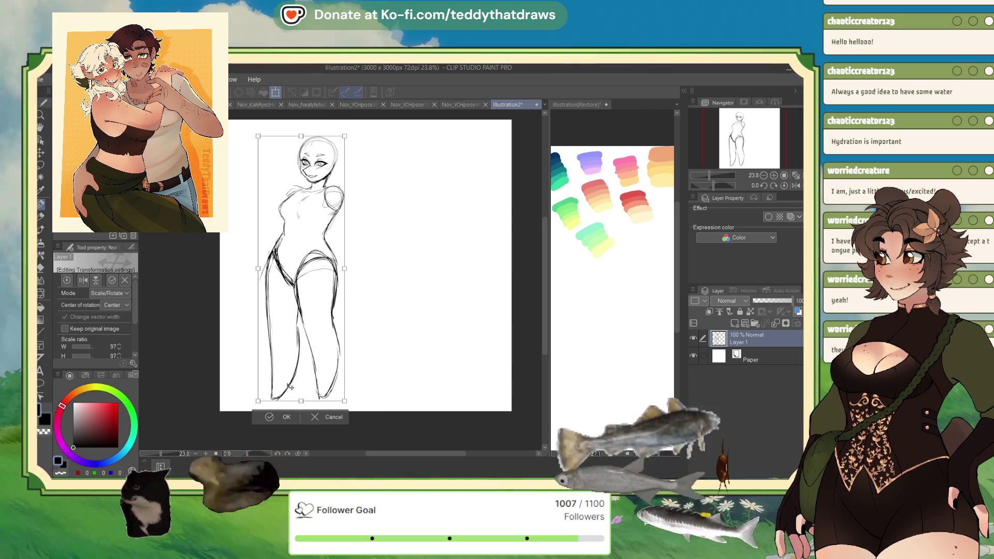
click(269, 418)
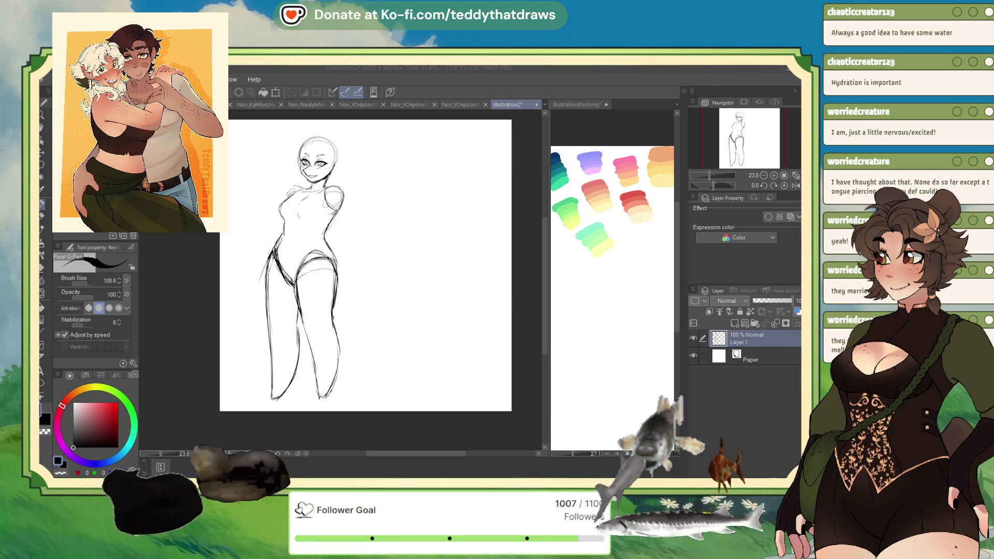
scroll(282, 156, up, 4)
scroll(311, 176, down, 3)
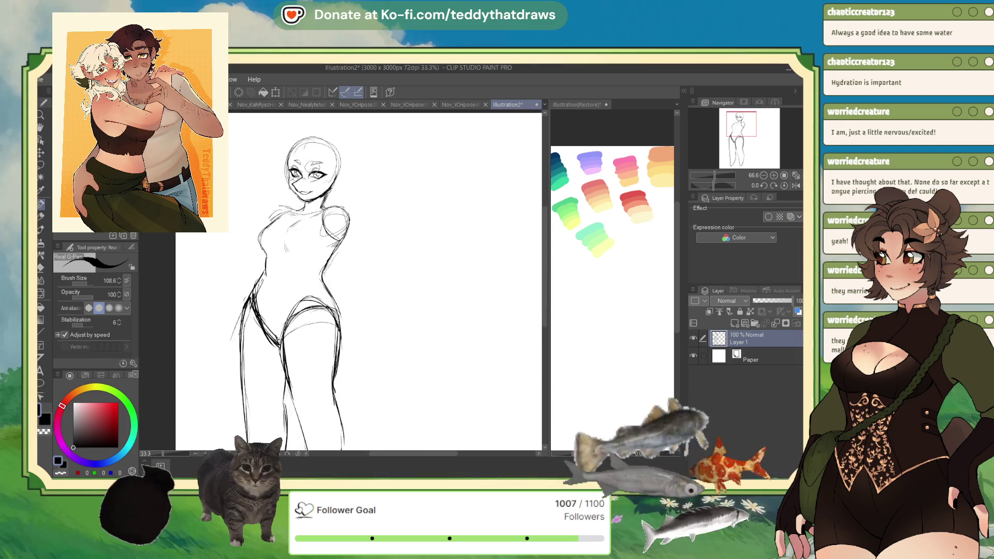
Step: In mirrored view, add a left-hip line and draw the tail's tip, outer and upper curves
key(c)
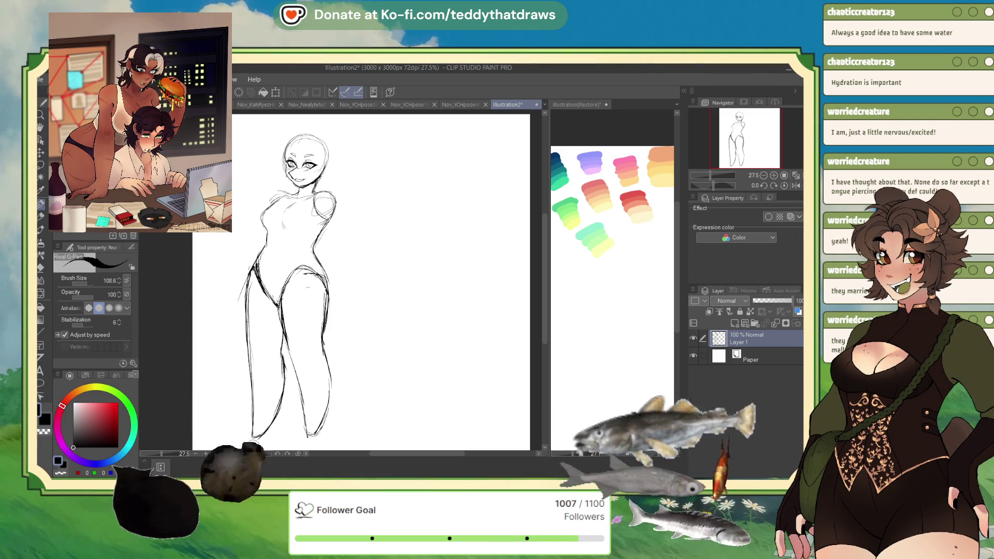
click(796, 185)
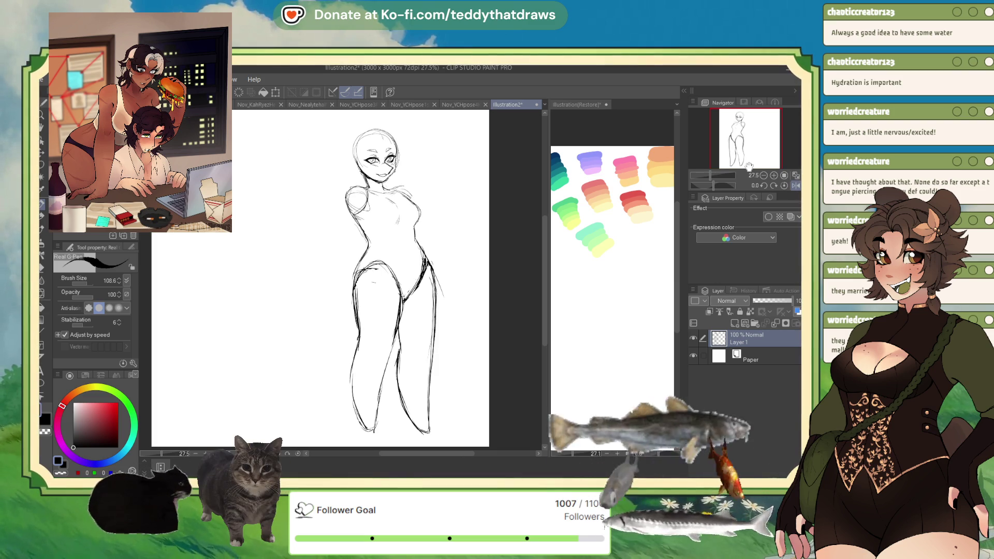
mouse_move(376, 240)
mouse_down()
mouse_move(343, 278)
mouse_move(336, 390)
mouse_up()
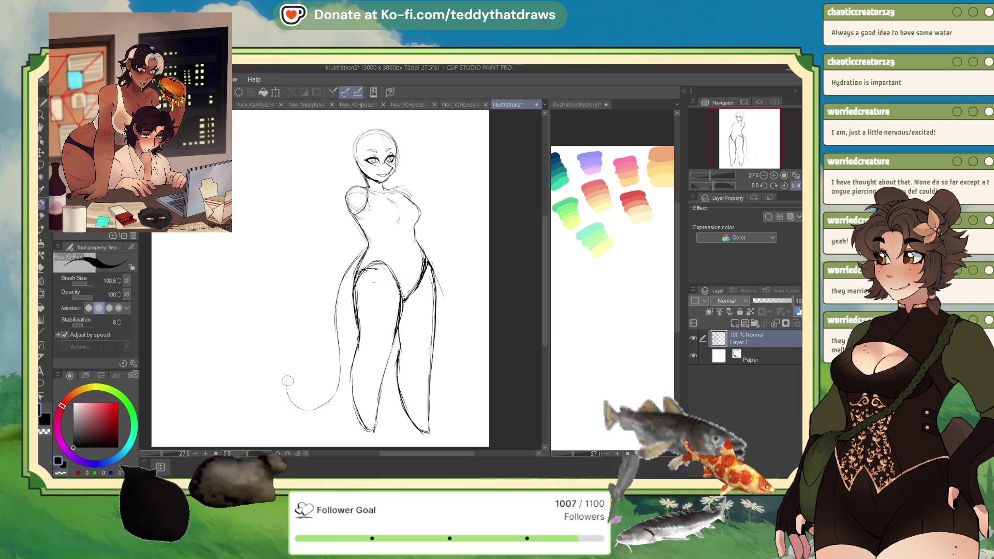
drag(296, 344, 295, 366)
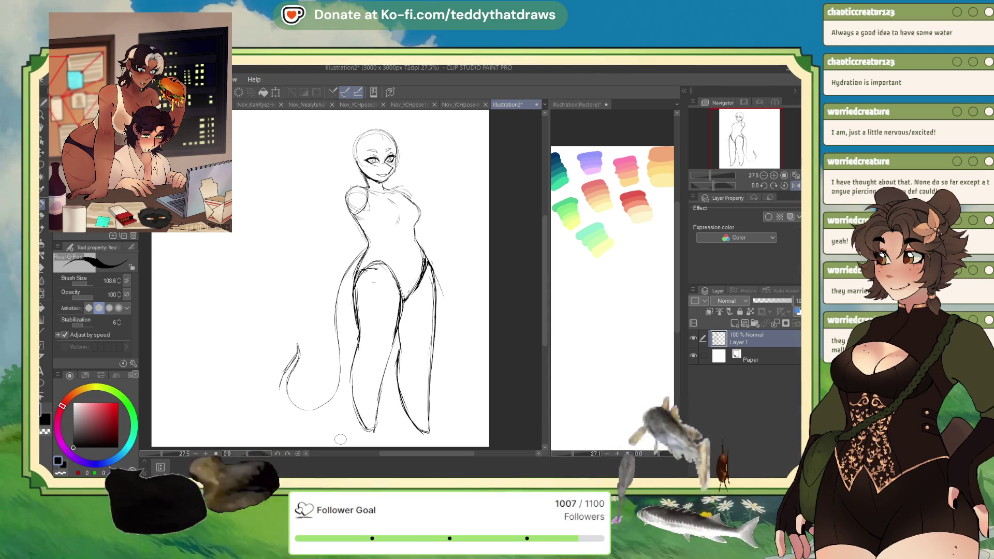
mouse_move(286, 362)
mouse_down()
mouse_move(278, 402)
mouse_move(346, 409)
mouse_up()
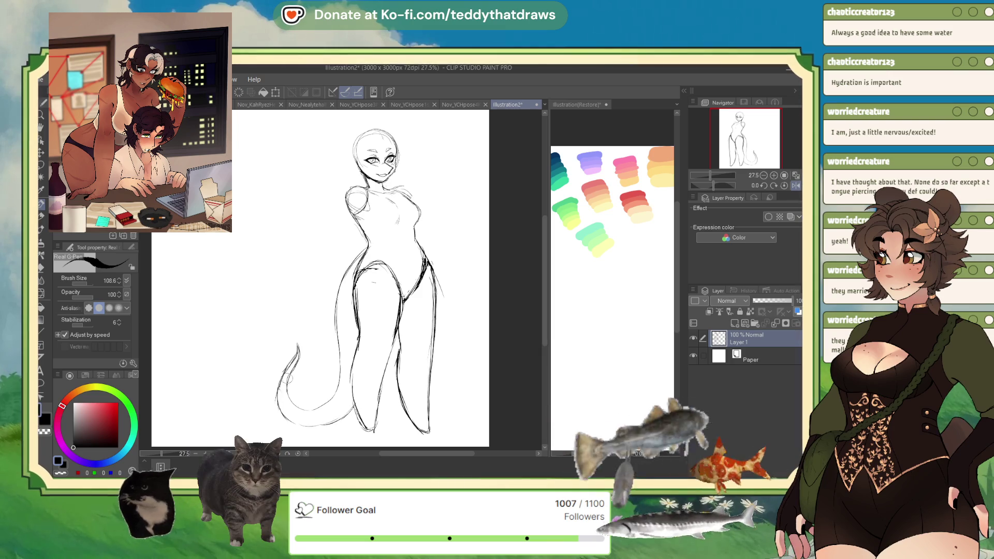
drag(295, 342, 284, 391)
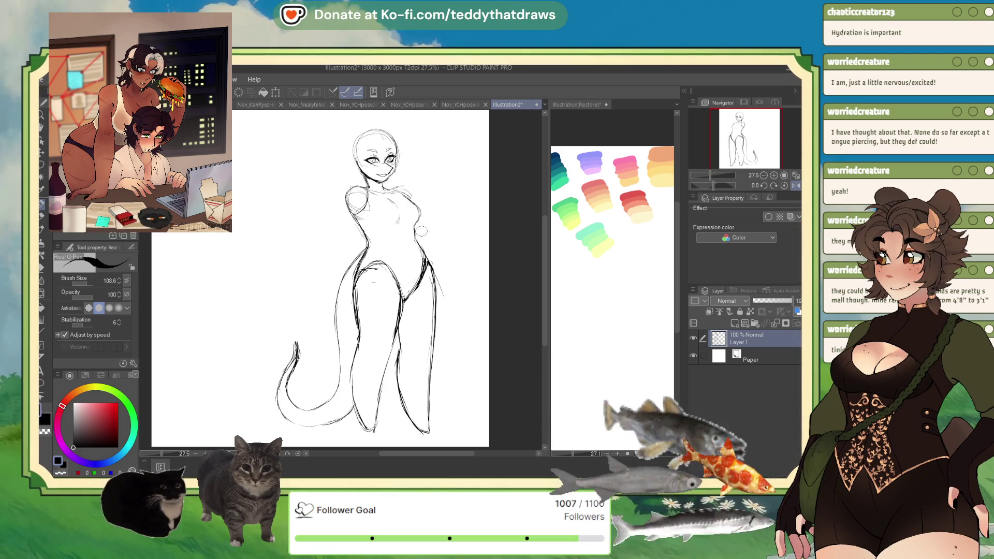
Step: Flip the view back to normal and erase a small spot at the tail tip
click(796, 187)
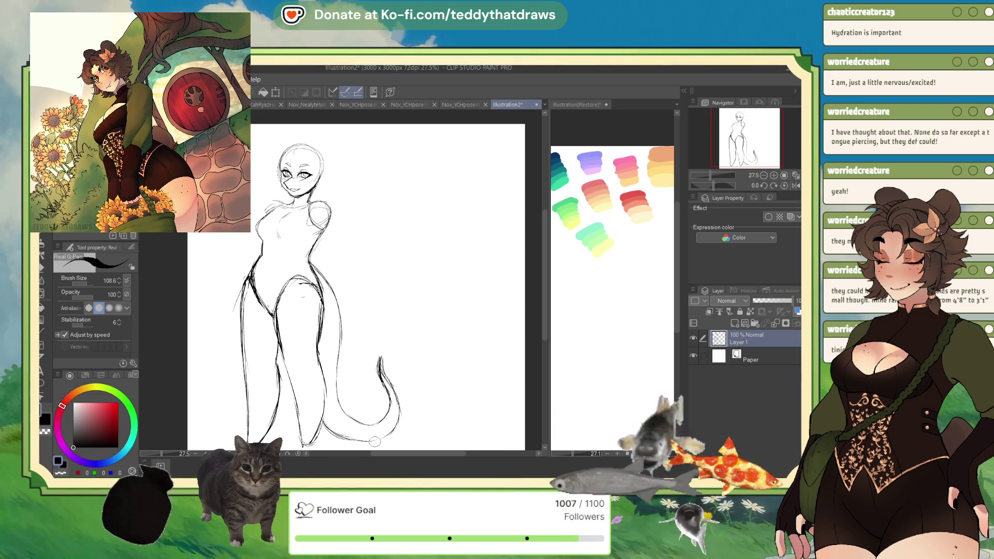
click(44, 431)
click(374, 360)
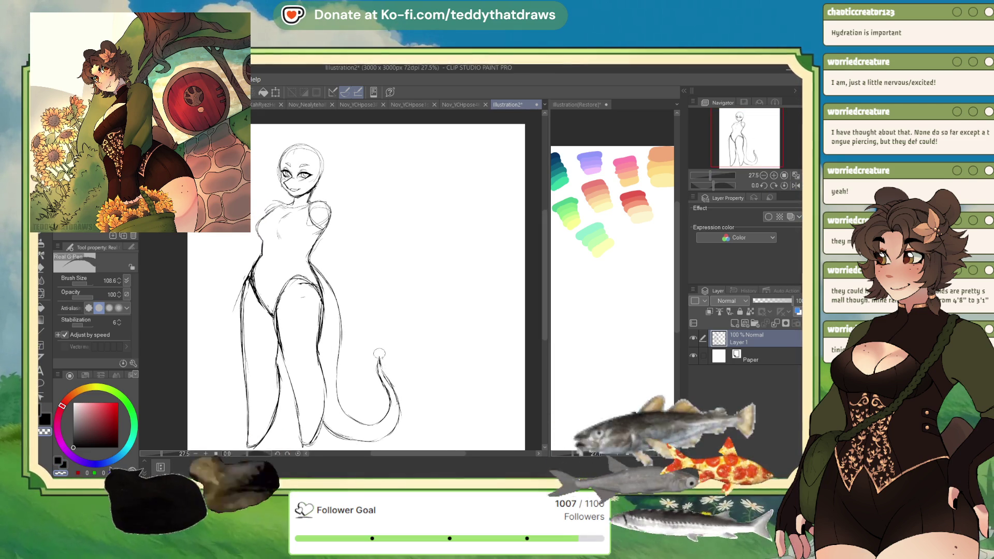
key(c)
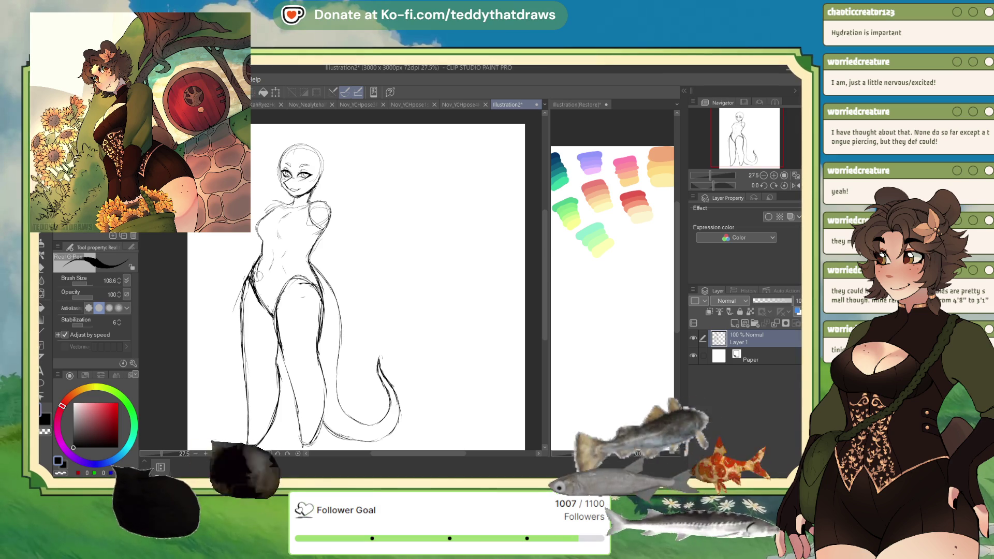
Step: Erase the stray sketch lines near the left hip with transparent colour
click(63, 472)
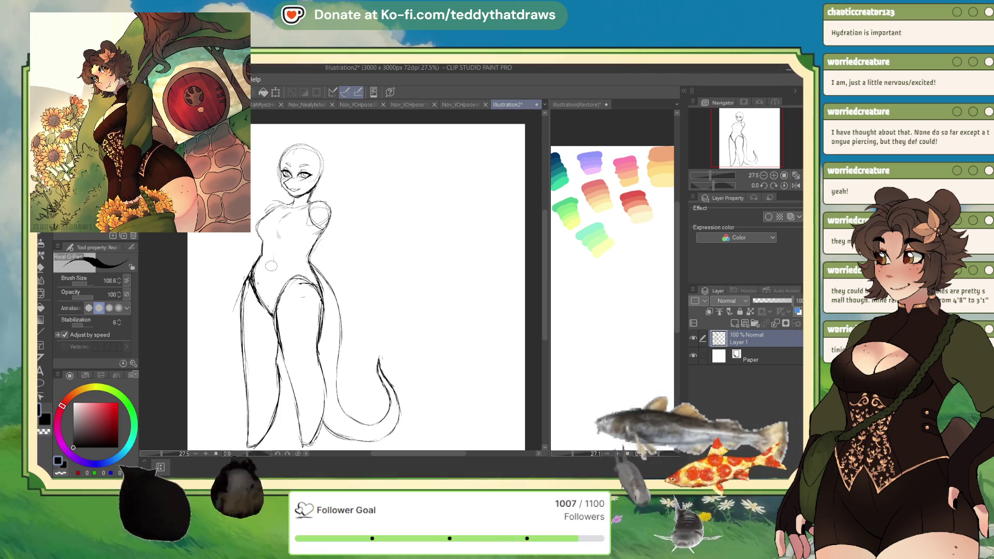
click(62, 473)
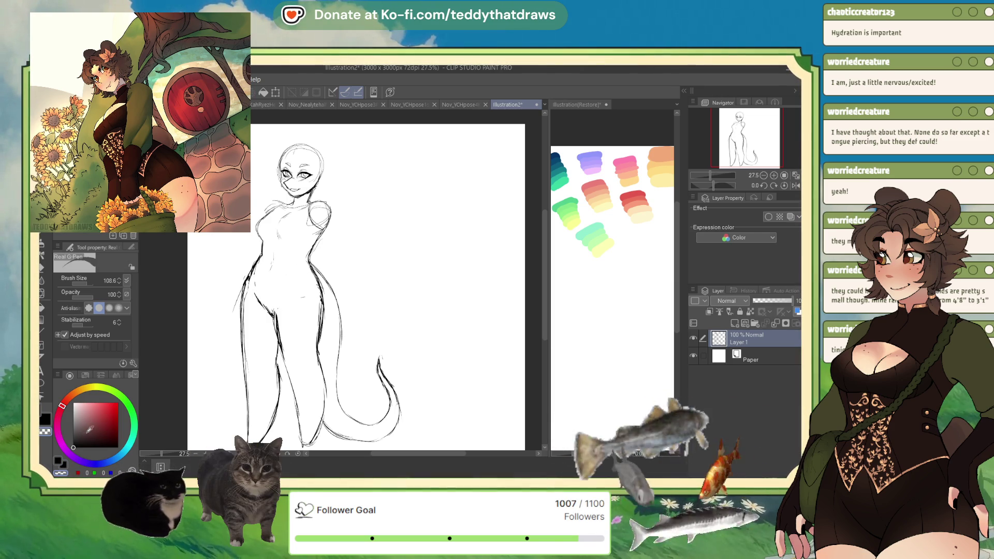
key(c)
click(62, 473)
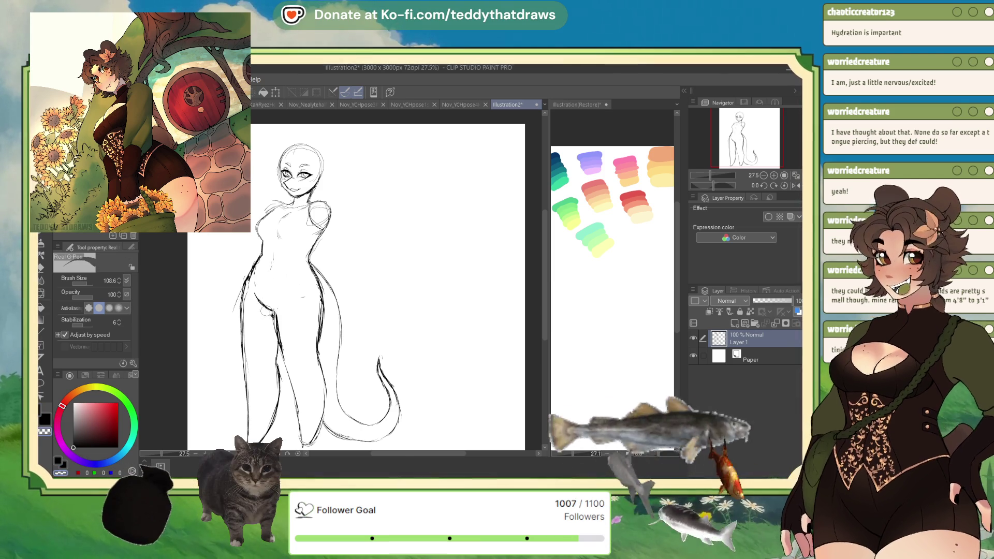
drag(255, 299, 272, 314)
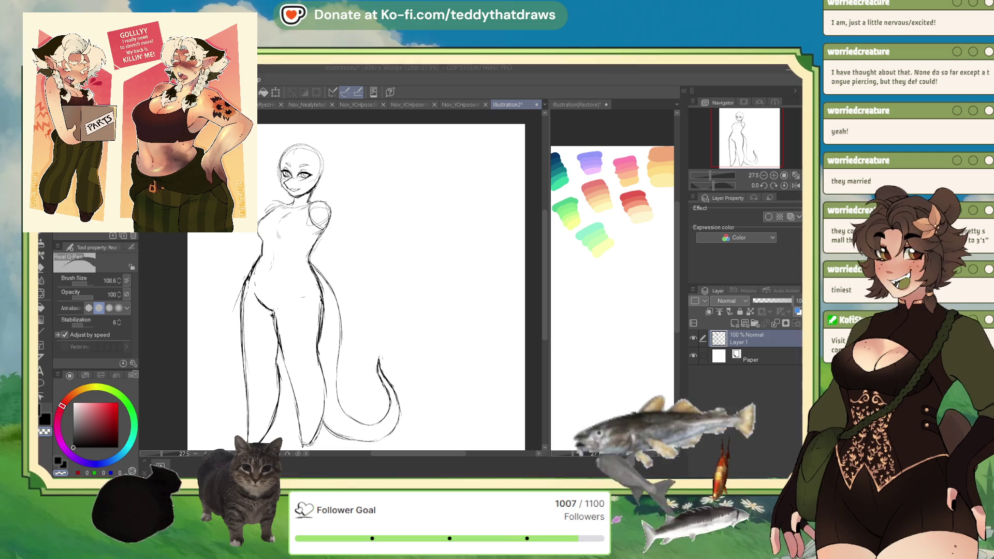
drag(483, 343, 500, 320)
Step: Refine both feet with short strokes while the view is mirrored
key(c)
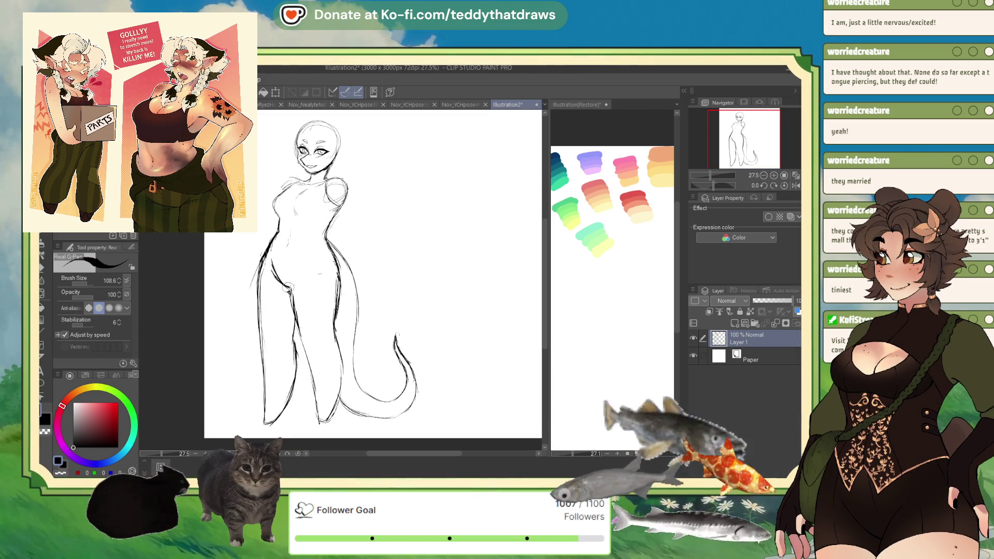
key(c)
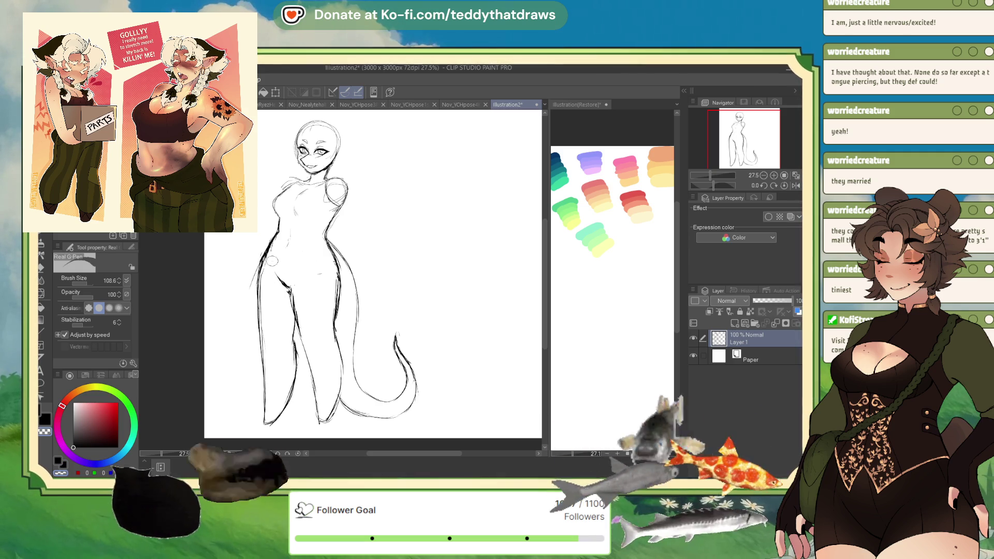
key(h)
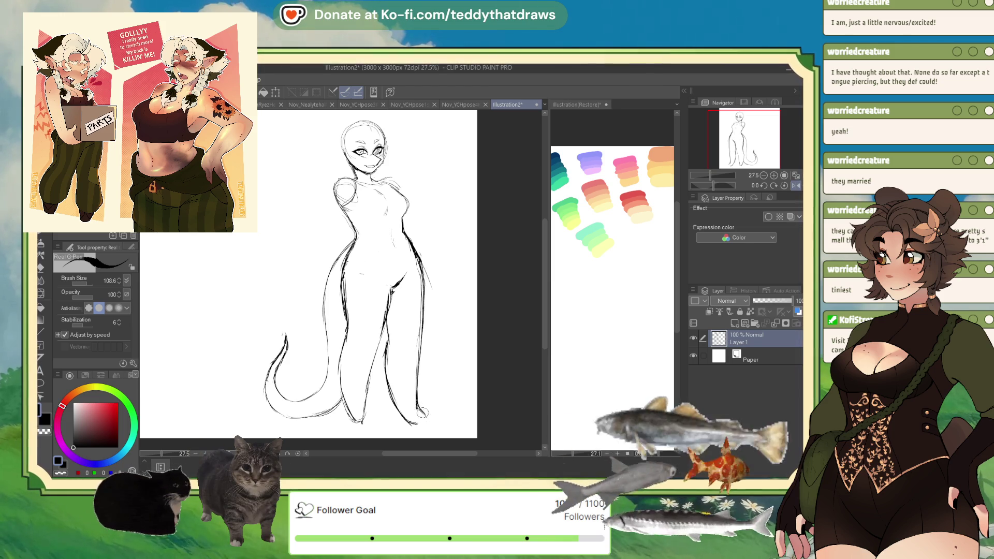
drag(418, 407, 428, 420)
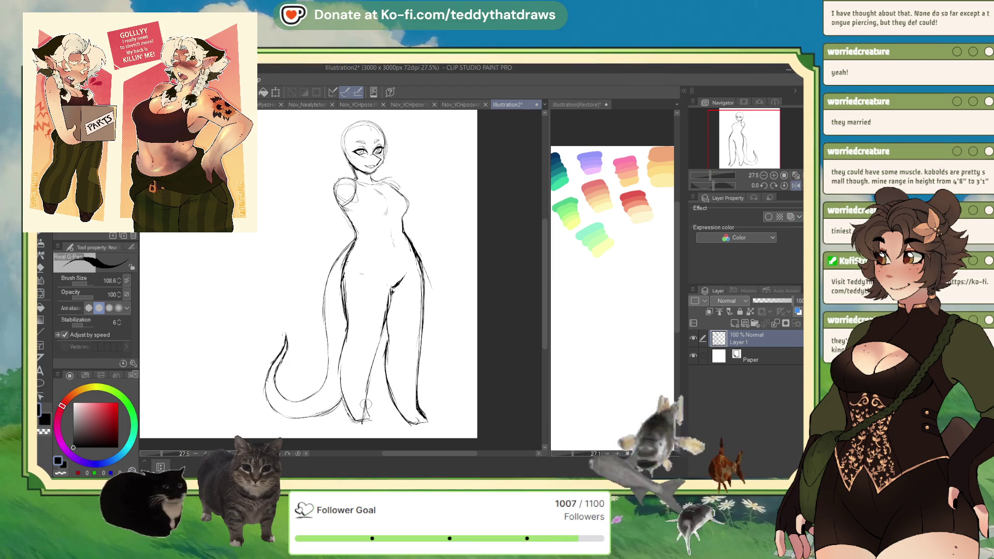
drag(368, 405, 373, 420)
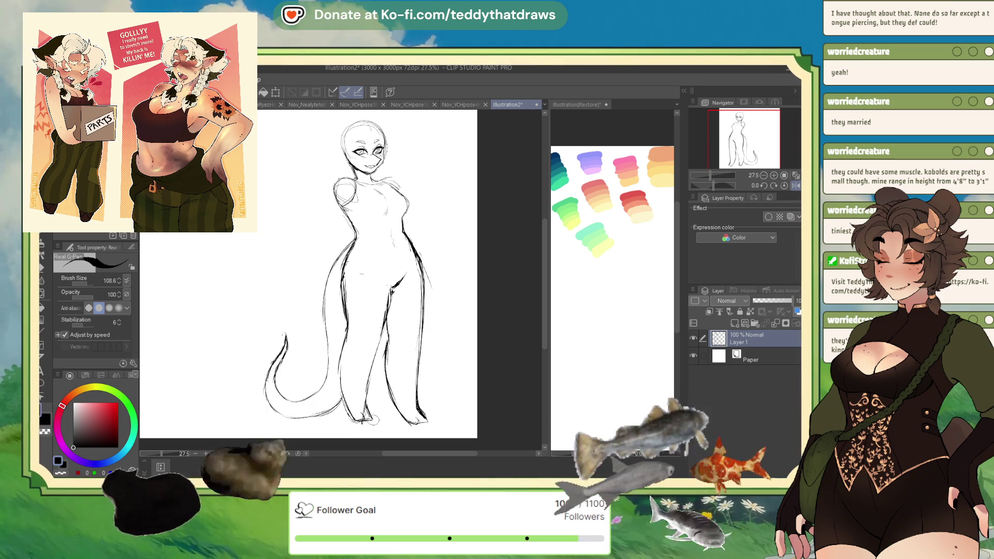
Step: Return to normal view, touch up the right foot and darken the torso's right contour
click(794, 186)
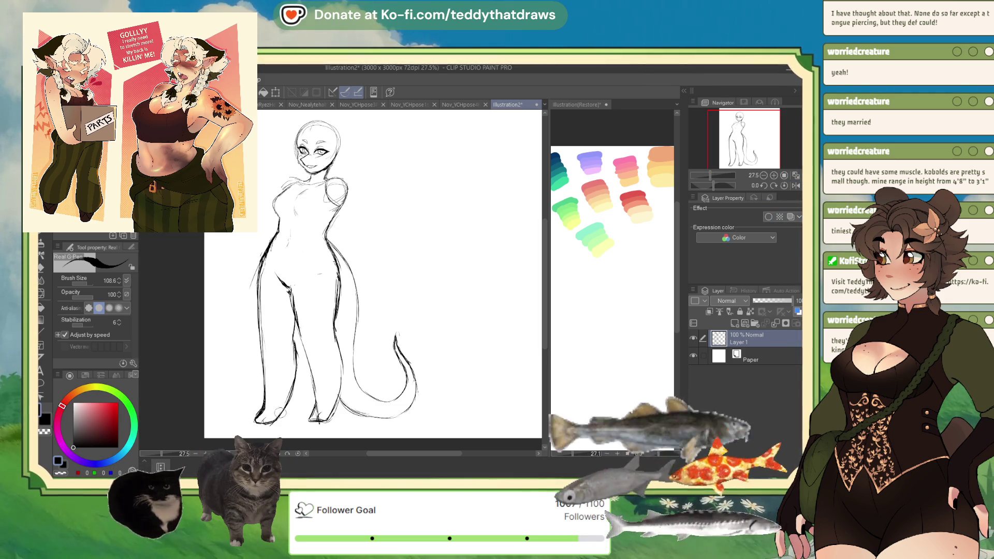
drag(313, 414, 309, 420)
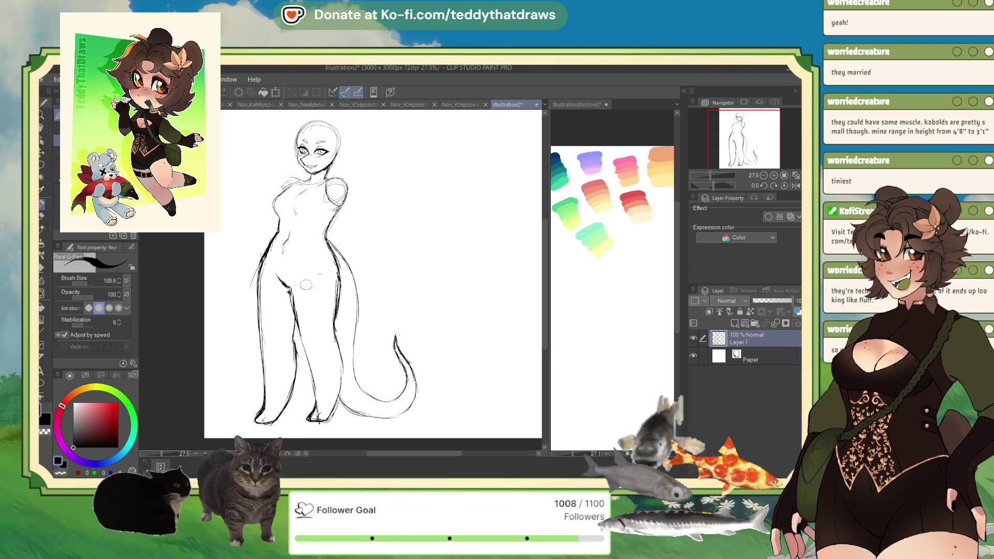
drag(332, 256, 336, 282)
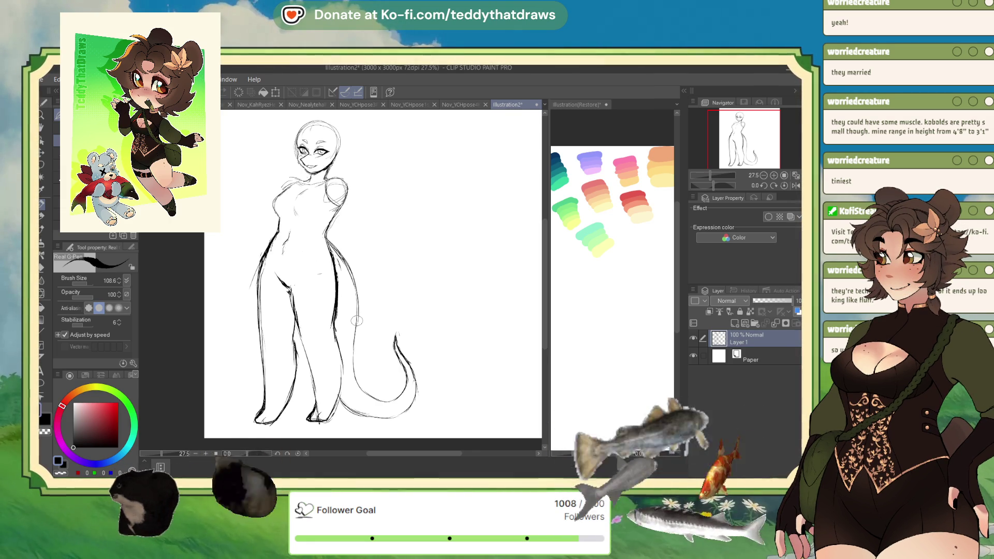
scroll(258, 344, up, 3)
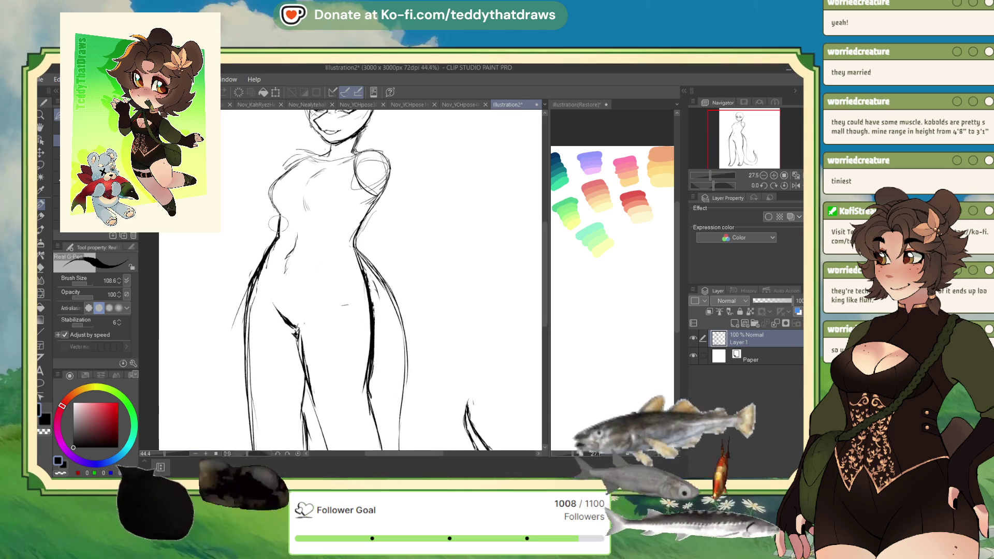
click(60, 472)
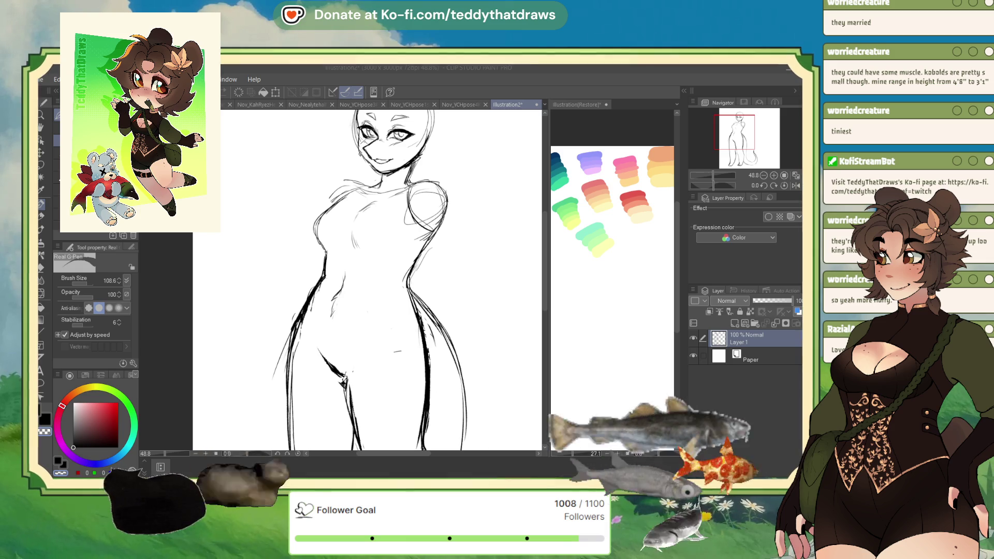
click(795, 186)
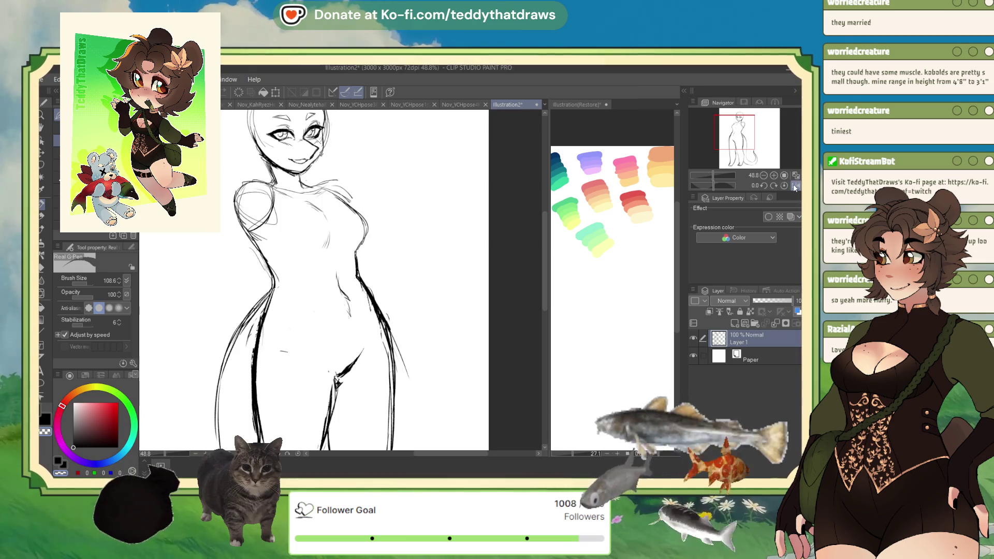
drag(224, 188, 350, 188)
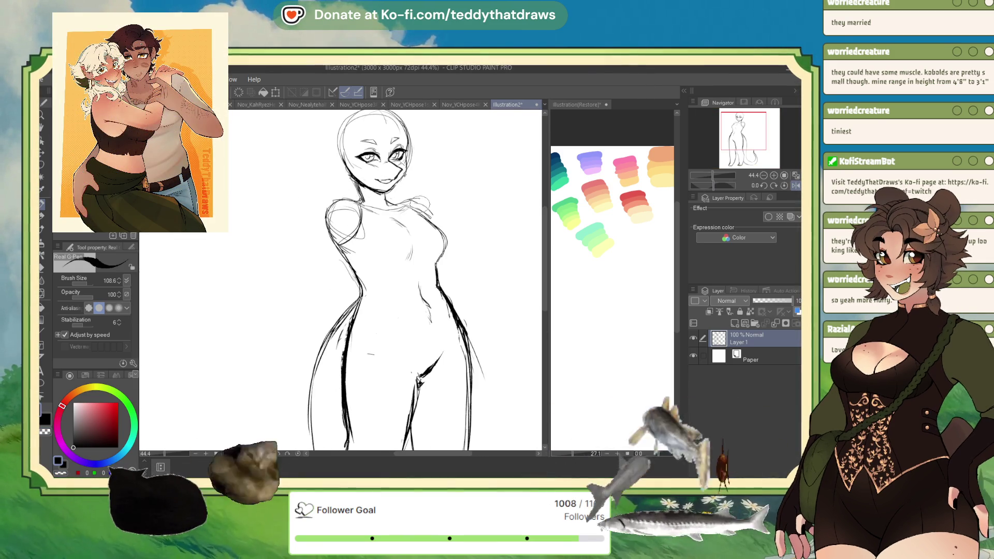
scroll(430, 210, down, 1)
scroll(414, 178, up, 3)
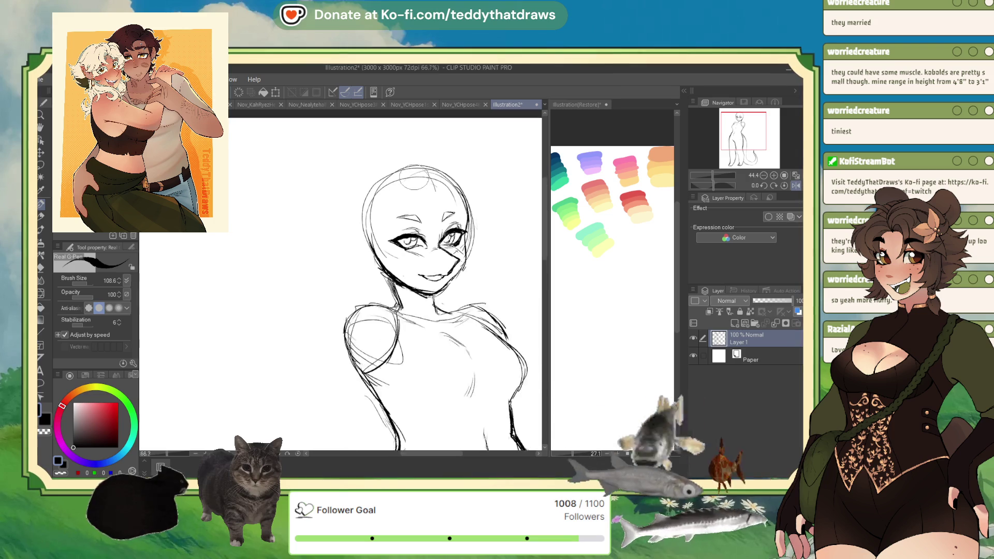
click(63, 473)
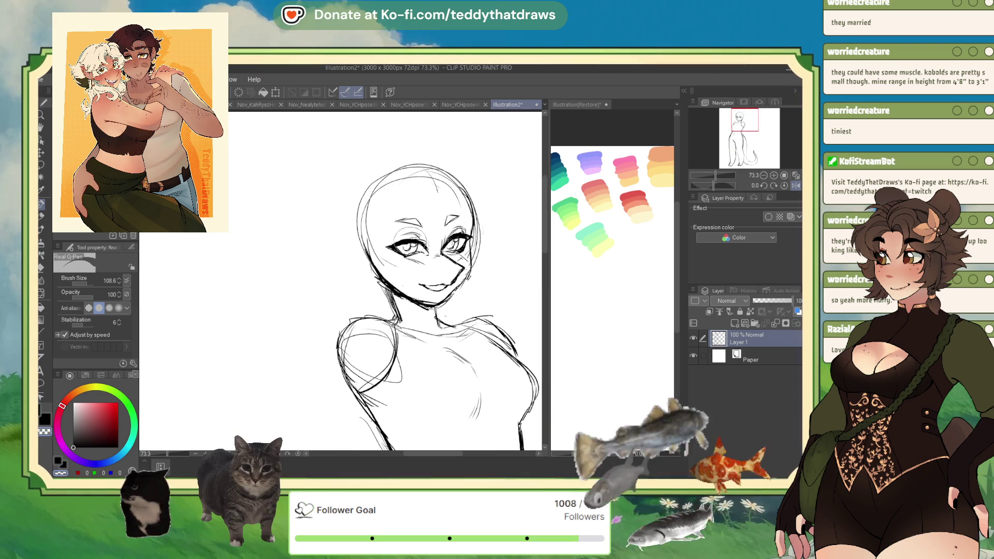
key(c)
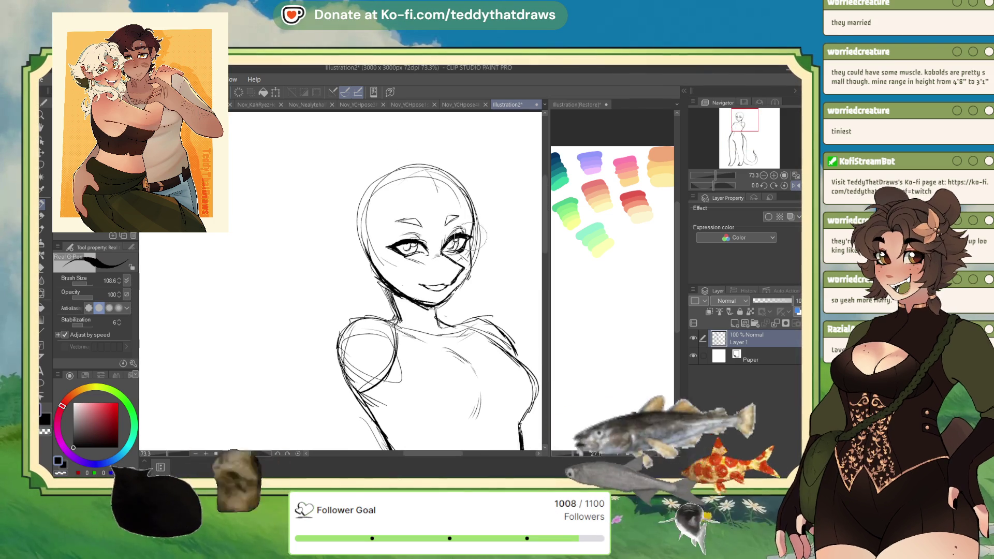
scroll(448, 255, down, 3)
scroll(450, 301, down, 1)
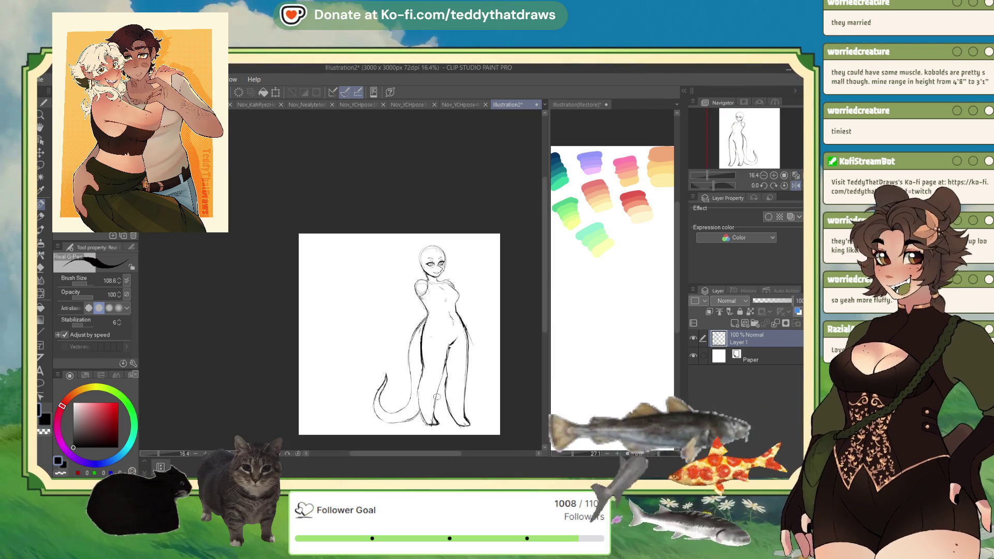
scroll(455, 295, up, 2)
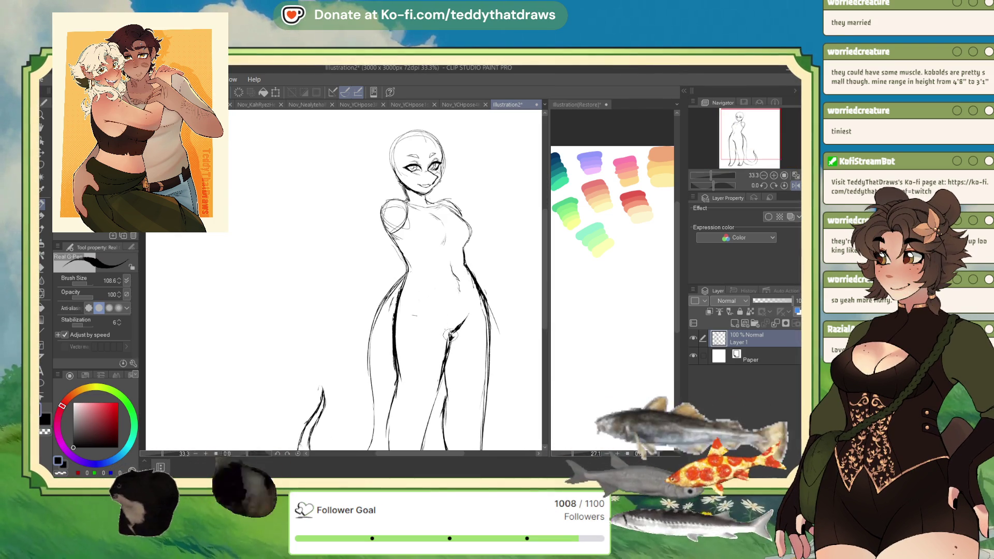
key(c)
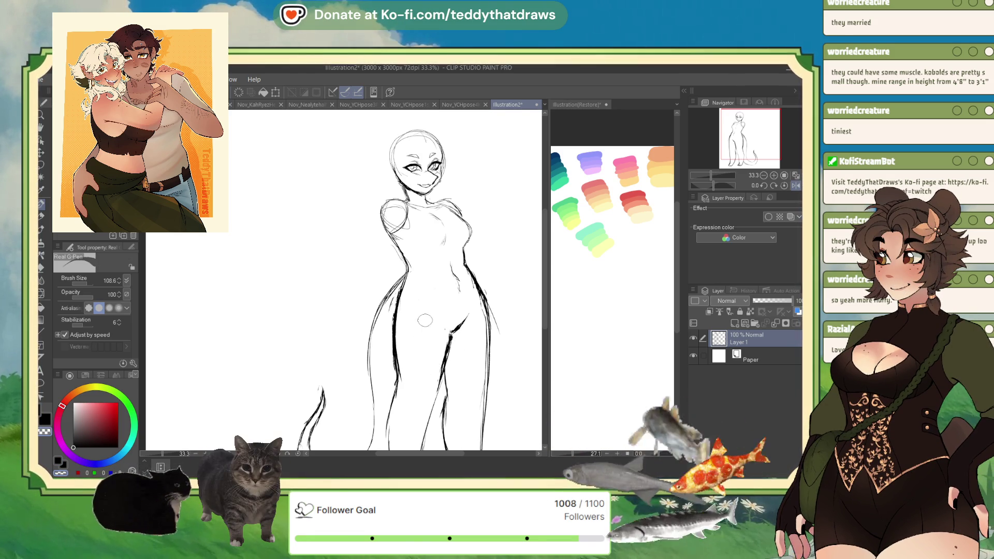
key(c)
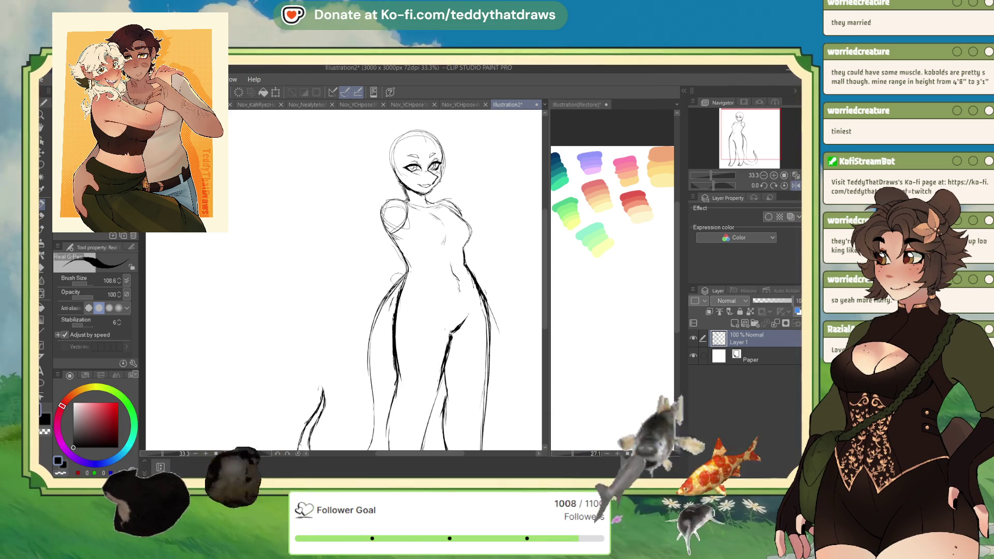
scroll(413, 281, down, 3)
scroll(394, 269, up, 2)
scroll(372, 259, down, 2)
scroll(364, 255, up, 1)
click(275, 91)
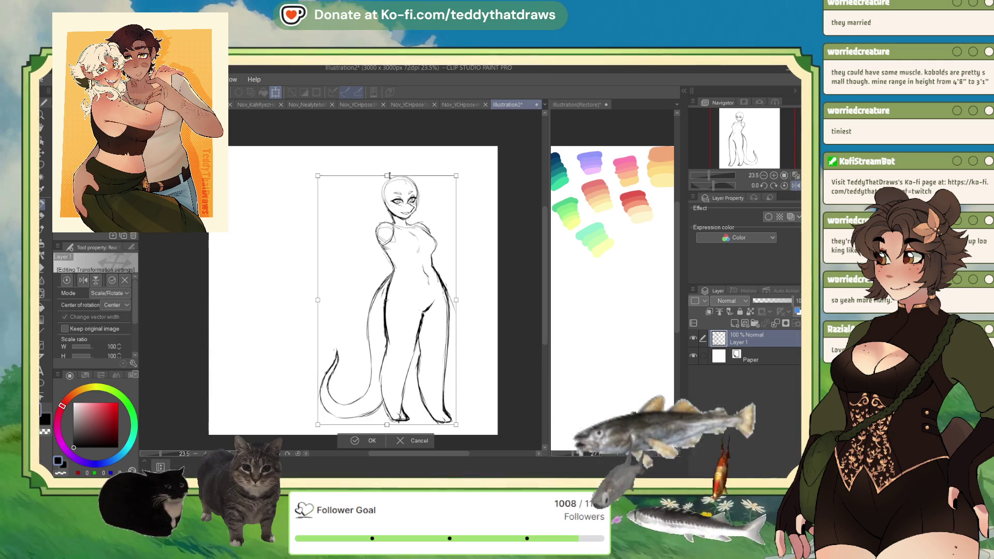
click(354, 441)
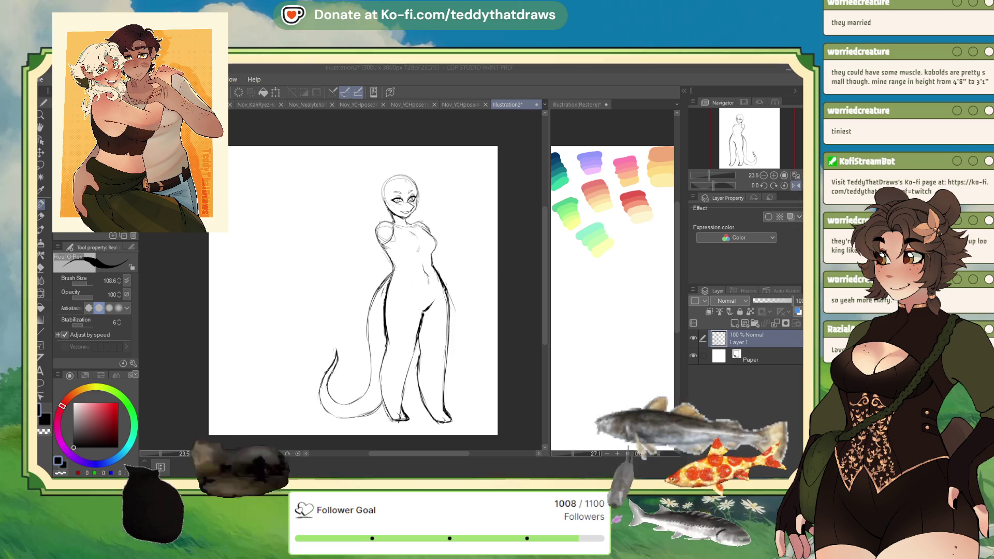
click(795, 186)
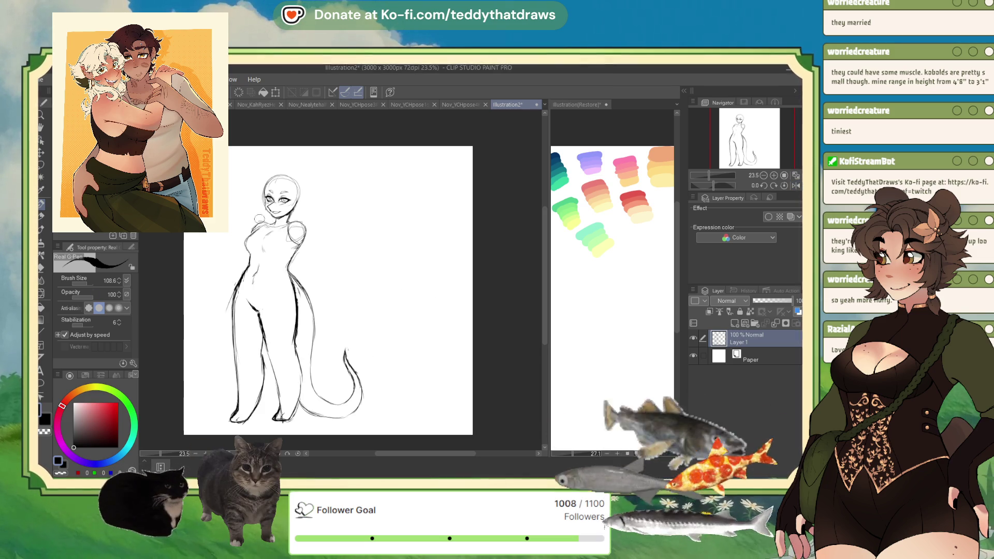
scroll(271, 167, up, 3)
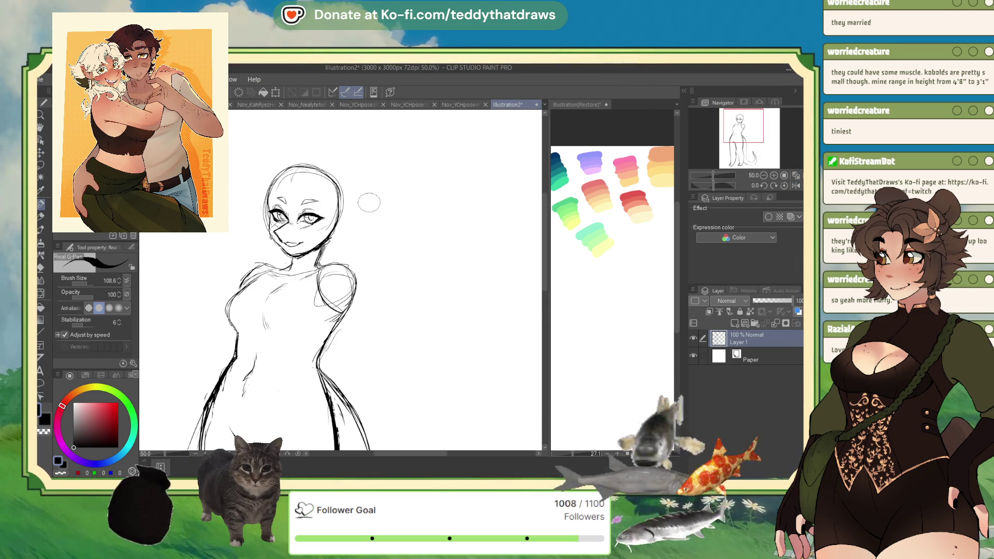
click(795, 185)
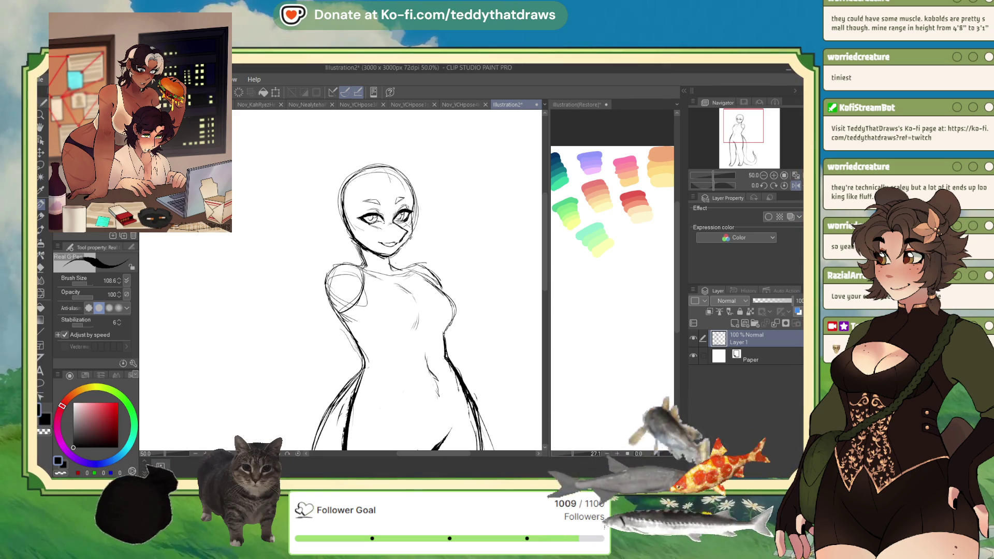
Step: Rotate the whole sketch, head to tail, slightly counter-clockwise with Ctrl+T
key(ctrl+minus)
key(ctrl+minus)
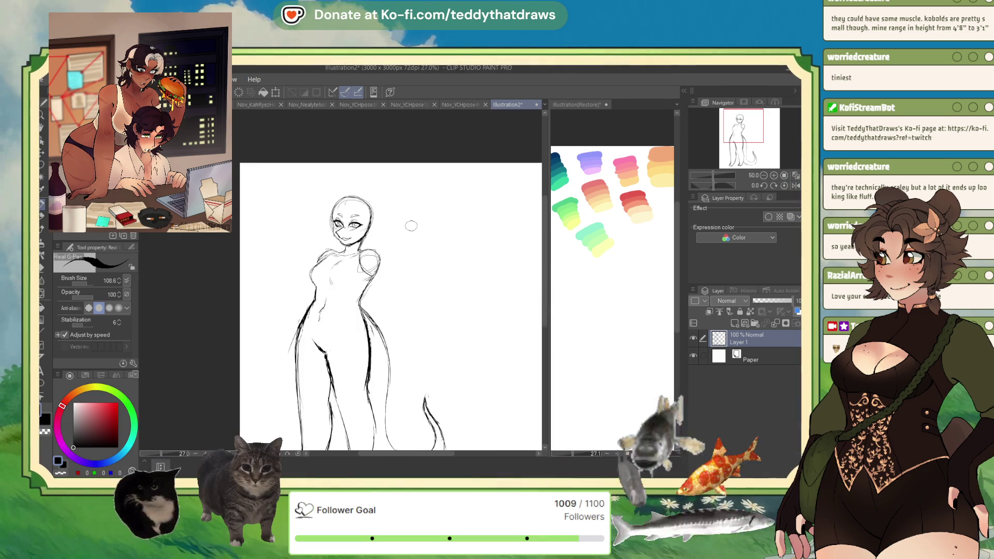
key(ctrl+plus)
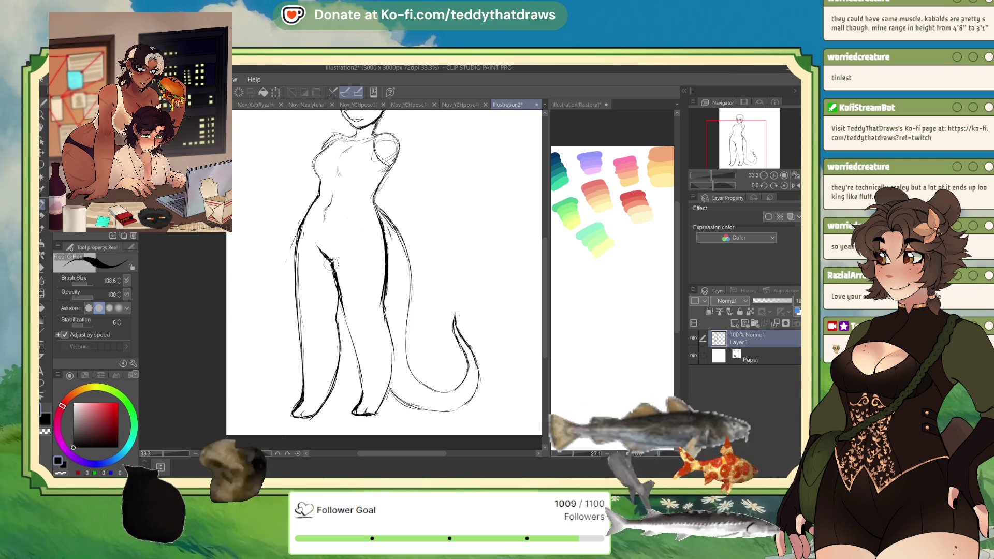
scroll(329, 259, down, 4)
scroll(330, 259, up, 2)
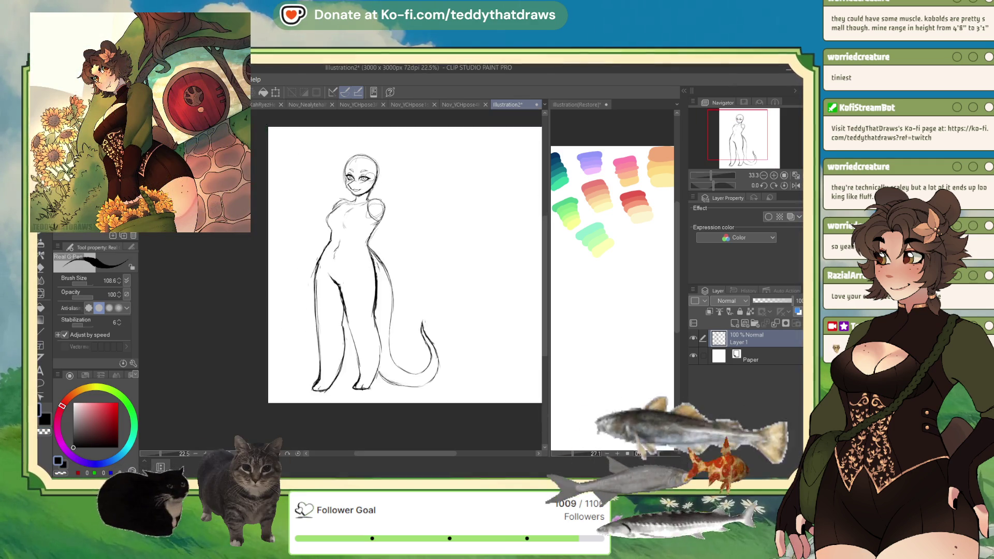
scroll(412, 259, up, 1)
key(ctrl+t)
drag(442, 243, 464, 234)
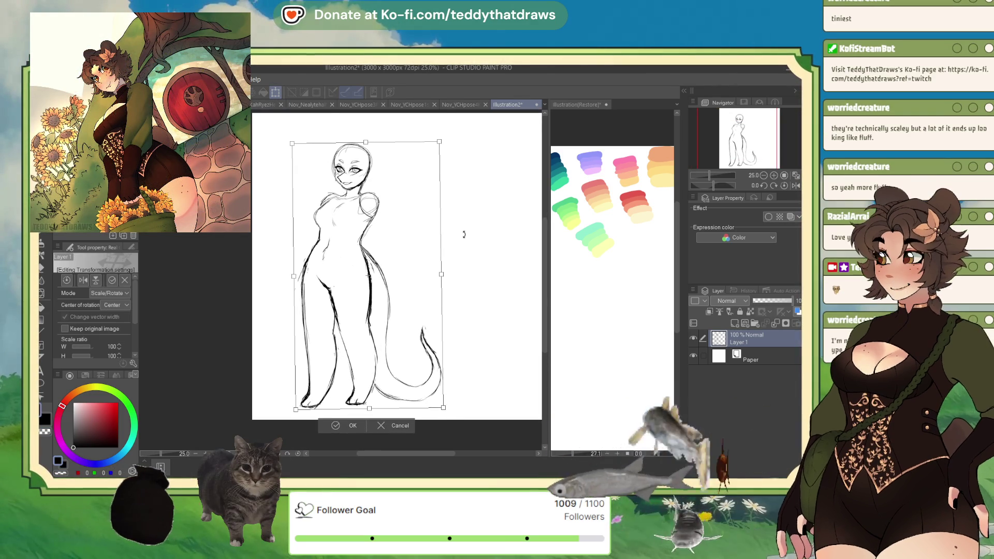
click(331, 426)
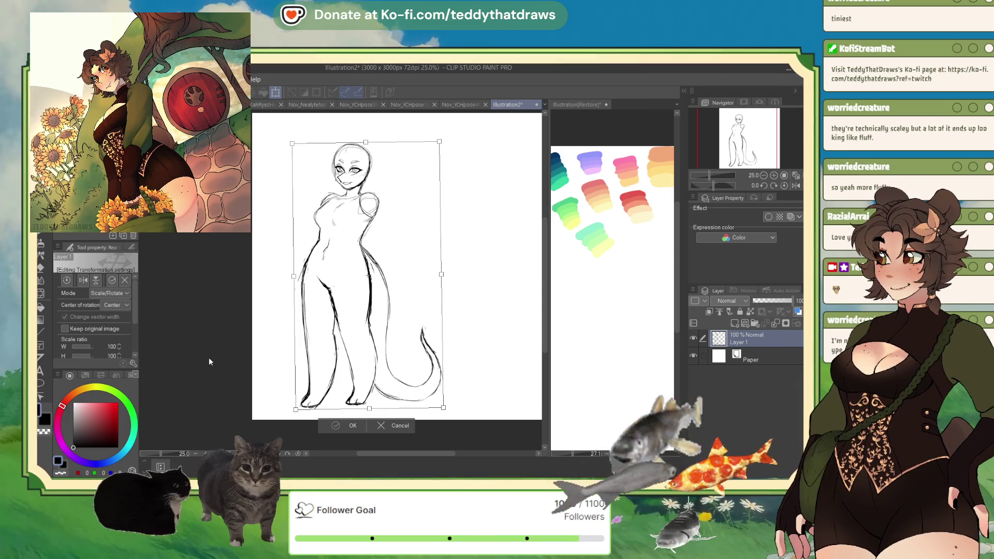
click(40, 293)
Step: Push the feet and lower legs slightly downward with a much larger Liquify brush
drag(89, 278, 91, 280)
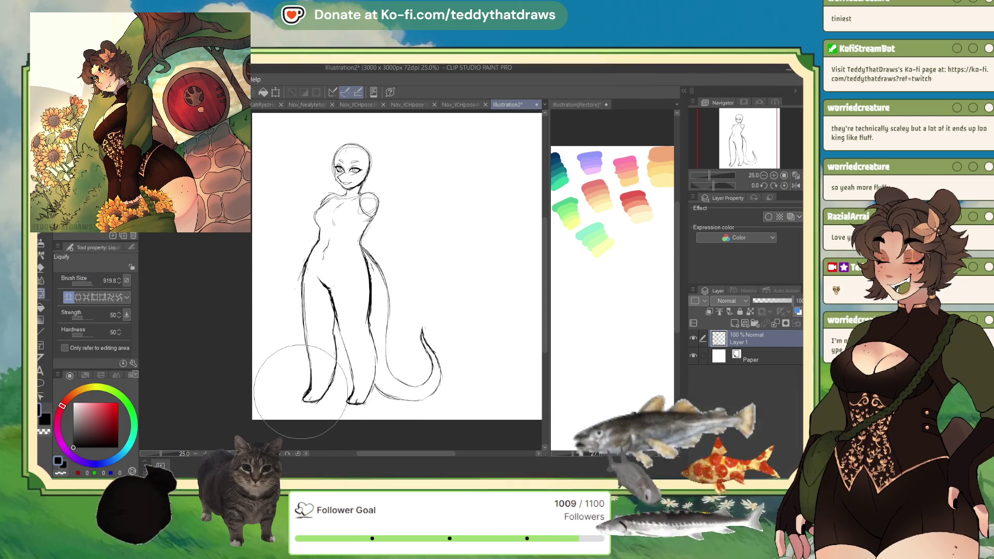
drag(297, 385, 303, 396)
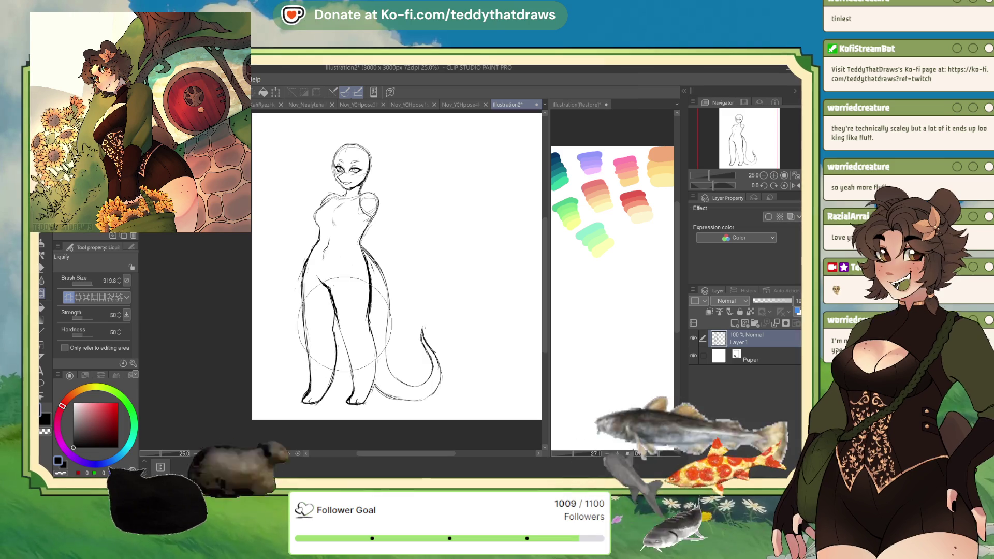
key(p)
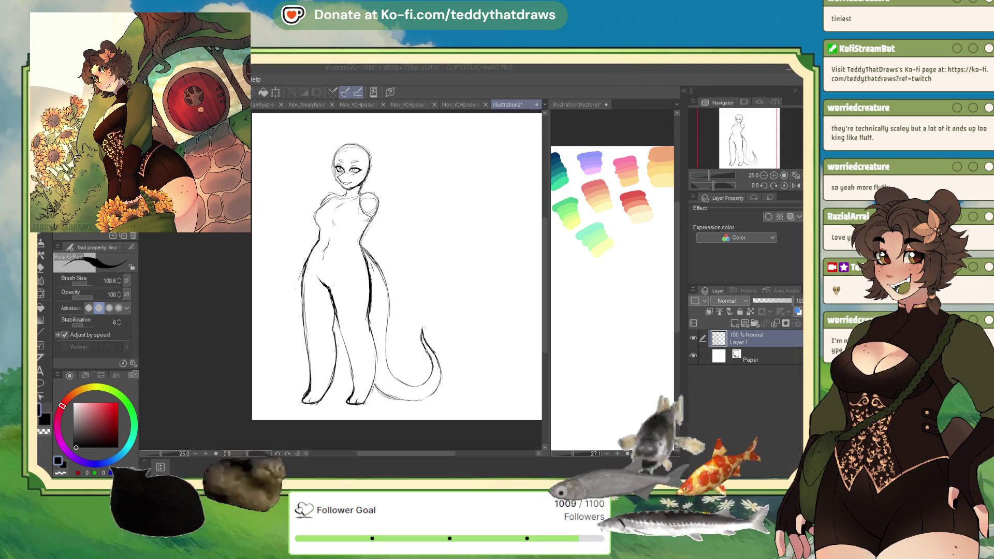
Step: Paint out the faint guide circle atop the head in white
scroll(353, 156, up, 5)
key(x)
drag(305, 124, 328, 140)
key(x)
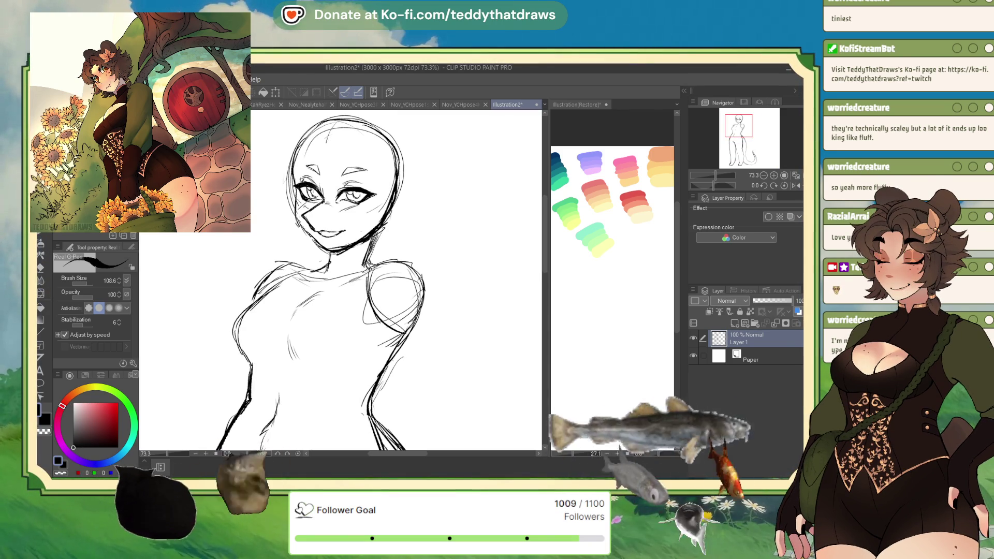
Step: Paint over the old mouth lines in white, then return to black
key(x)
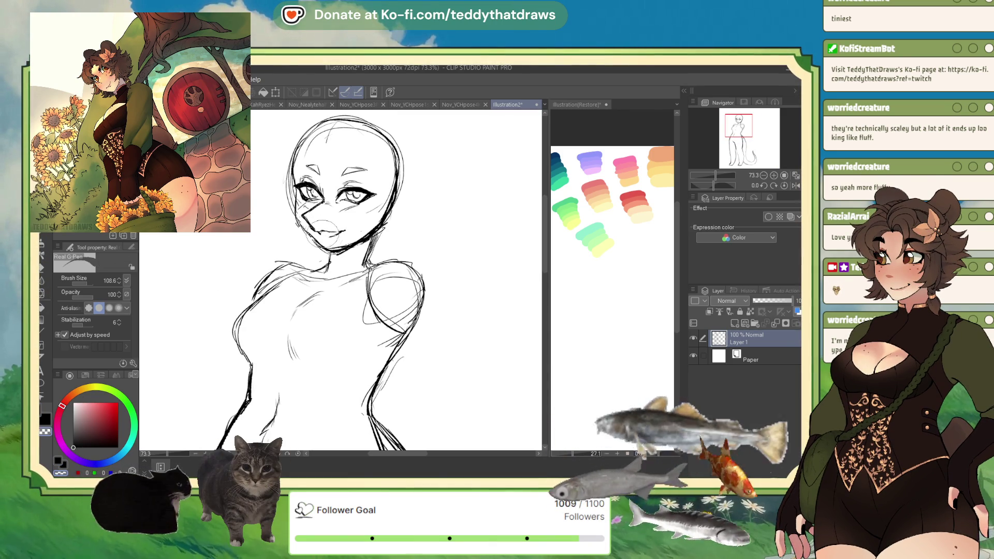
mouse_move(342, 230)
mouse_down()
mouse_move(321, 228)
mouse_move(347, 233)
mouse_move(355, 218)
mouse_move(337, 237)
mouse_up()
key(x)
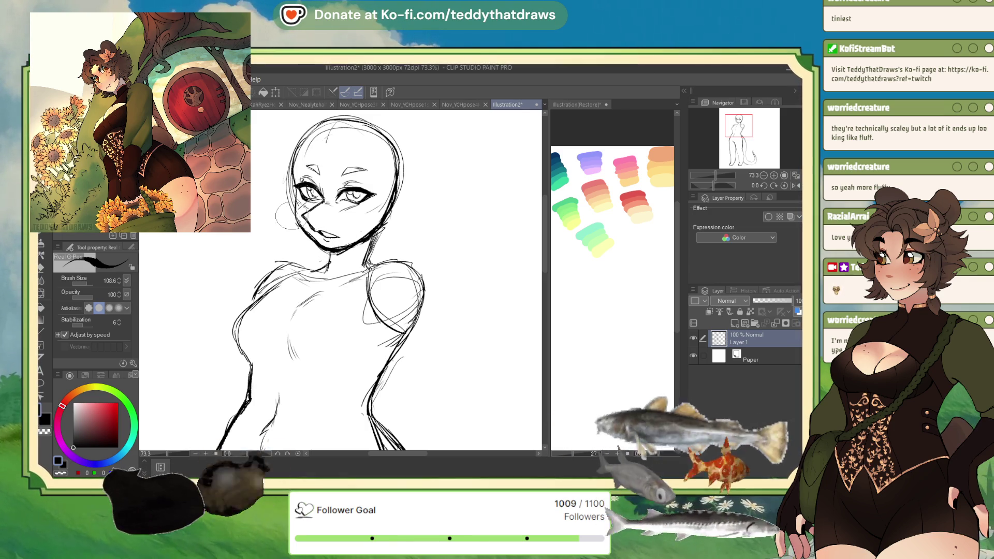
Step: Draw a short cheek line to the left of the nose
click(61, 473)
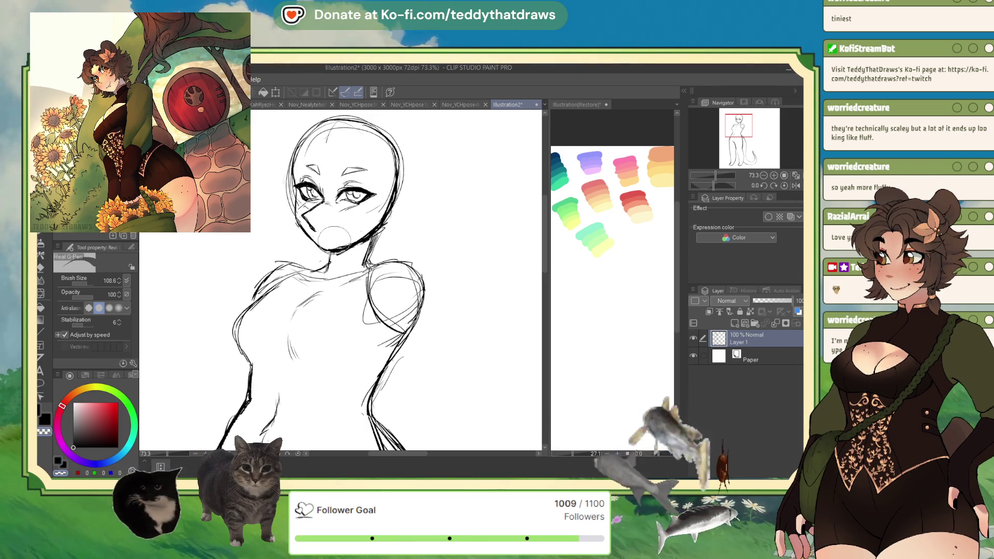
key(c)
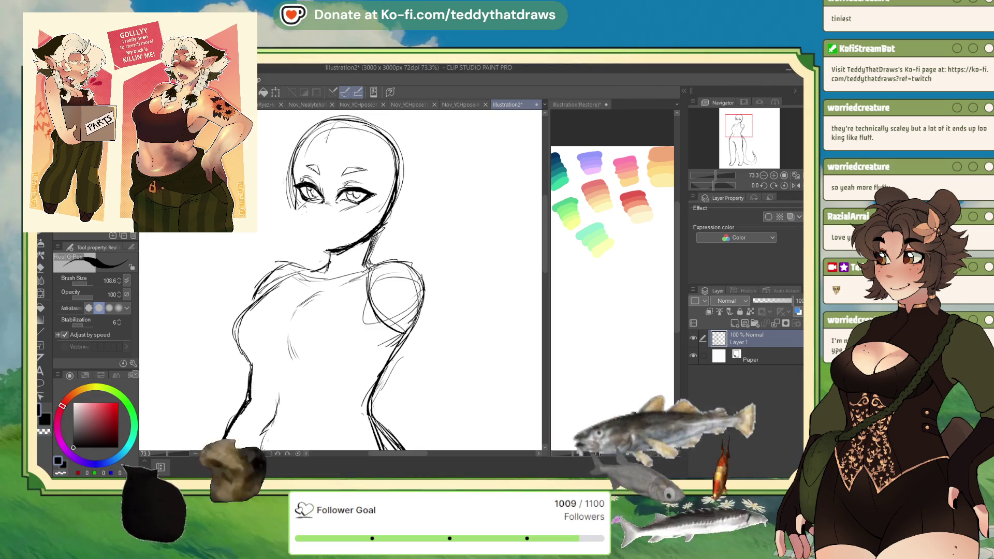
drag(297, 206, 303, 227)
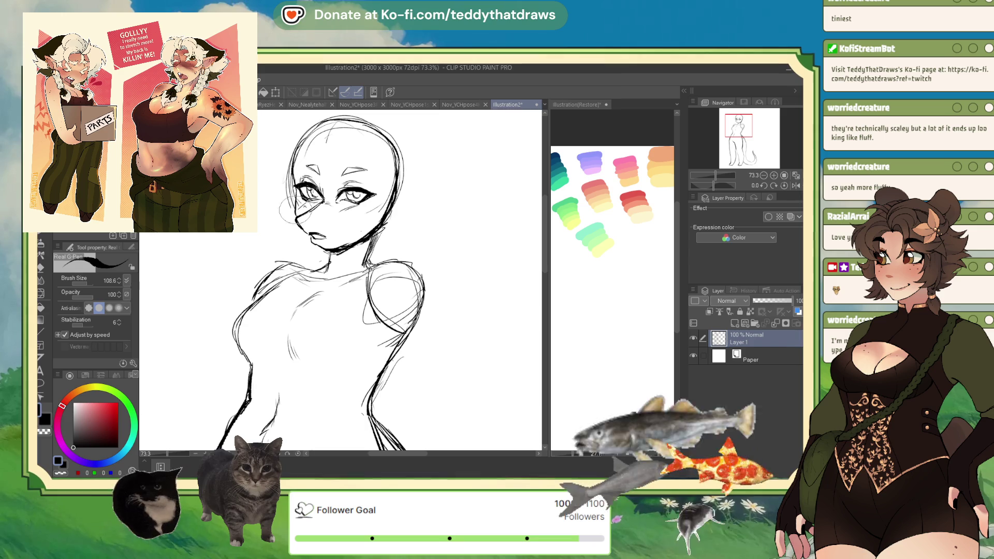
click(42, 293)
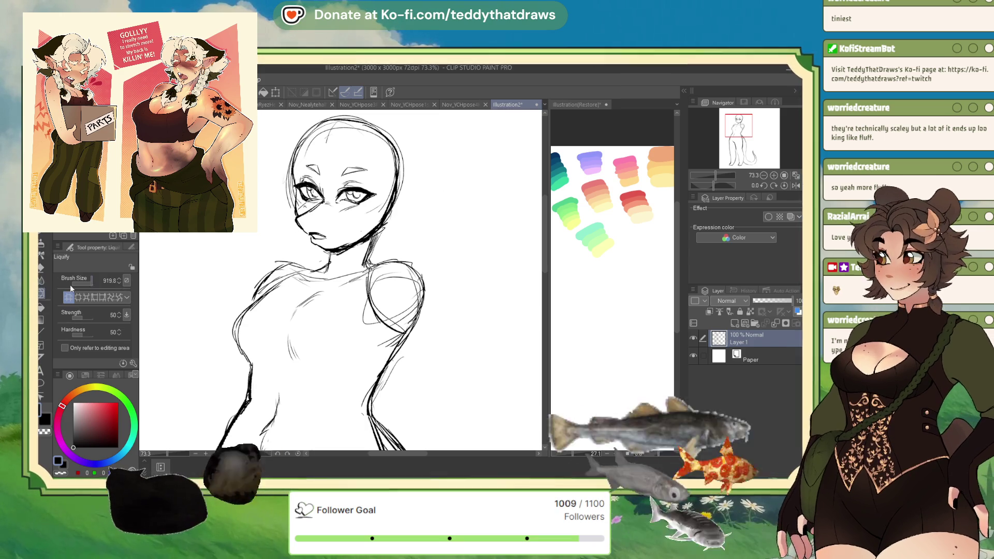
Step: Warp the face around the right eye with a 348.4 Liquify brush and check it mirrored
drag(91, 282, 83, 282)
drag(372, 193, 352, 192)
key(p)
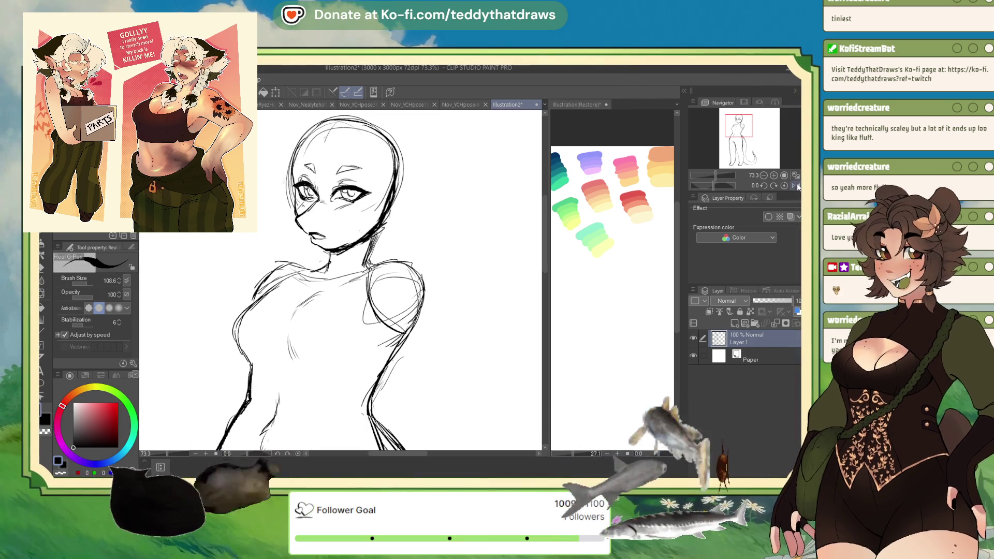
key(h)
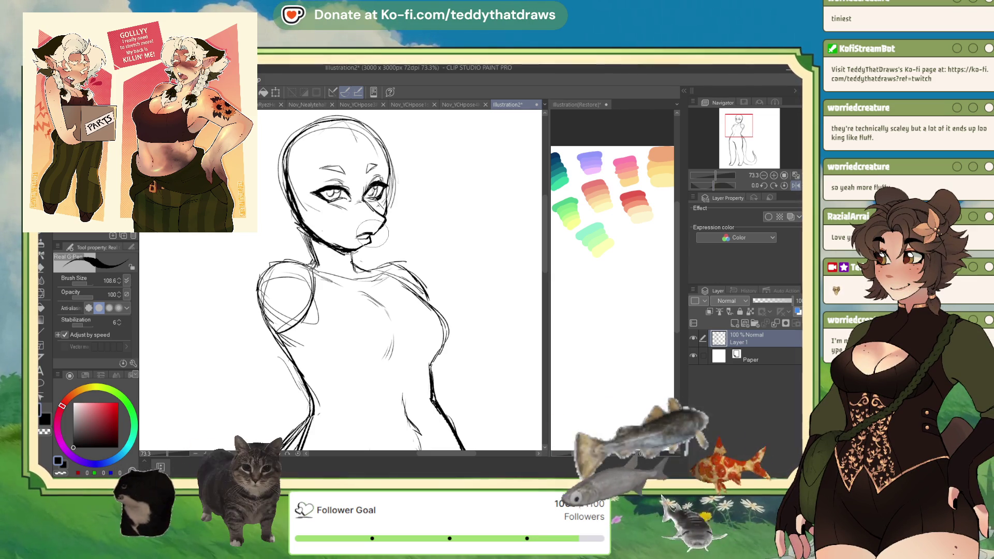
key(h)
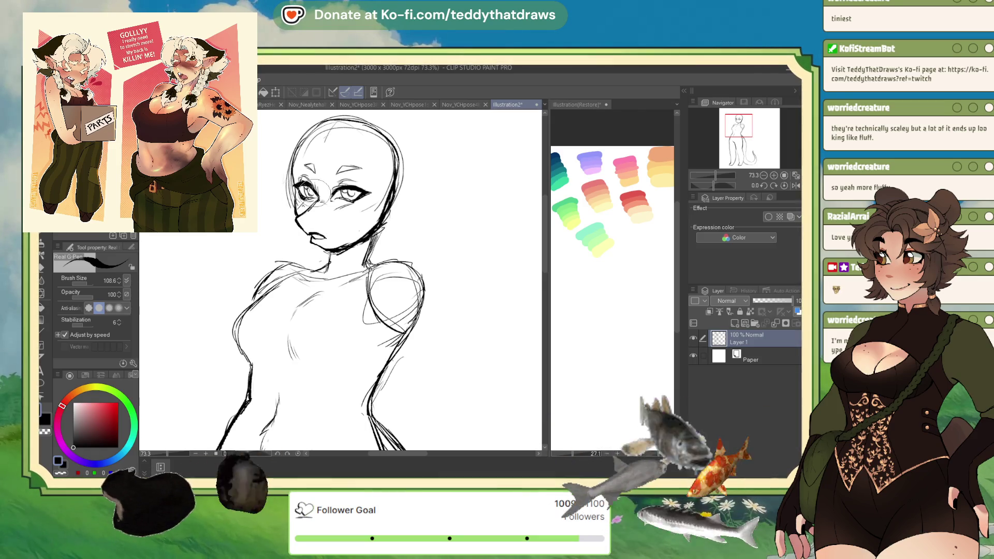
Step: Reshape the right eye and brow slightly with the Liquify brush at 194.5
click(41, 293)
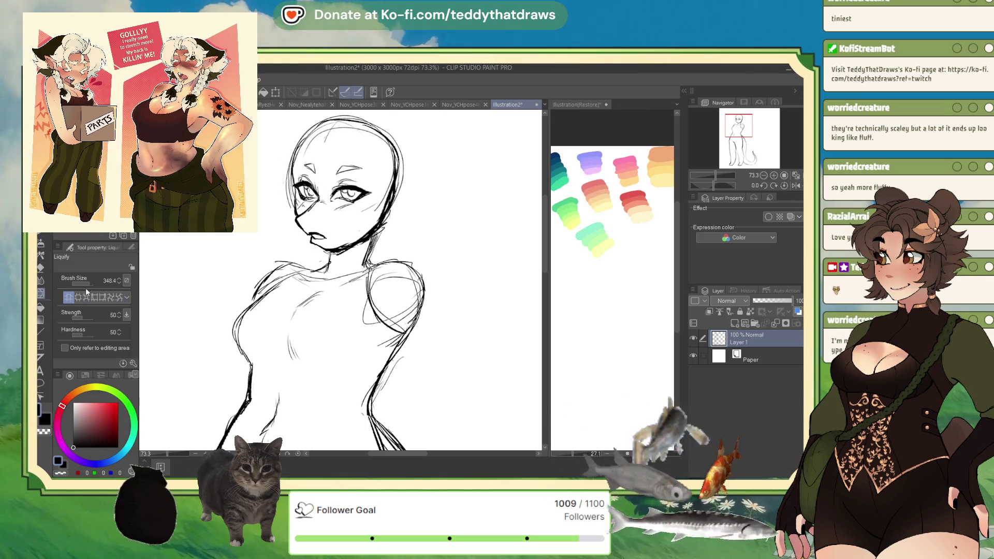
drag(88, 284, 78, 284)
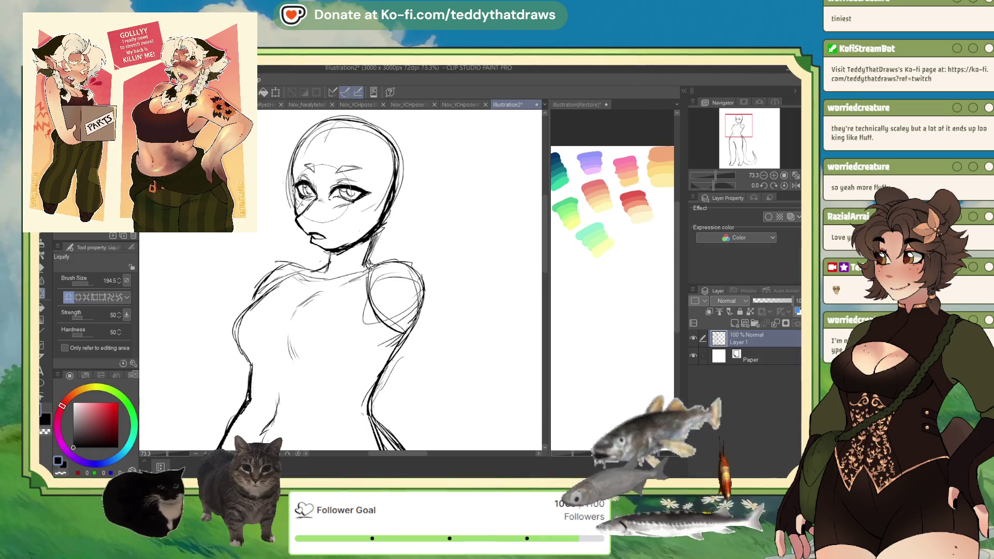
mouse_move(325, 192)
mouse_down()
mouse_move(336, 182)
mouse_move(311, 194)
mouse_move(342, 202)
mouse_up()
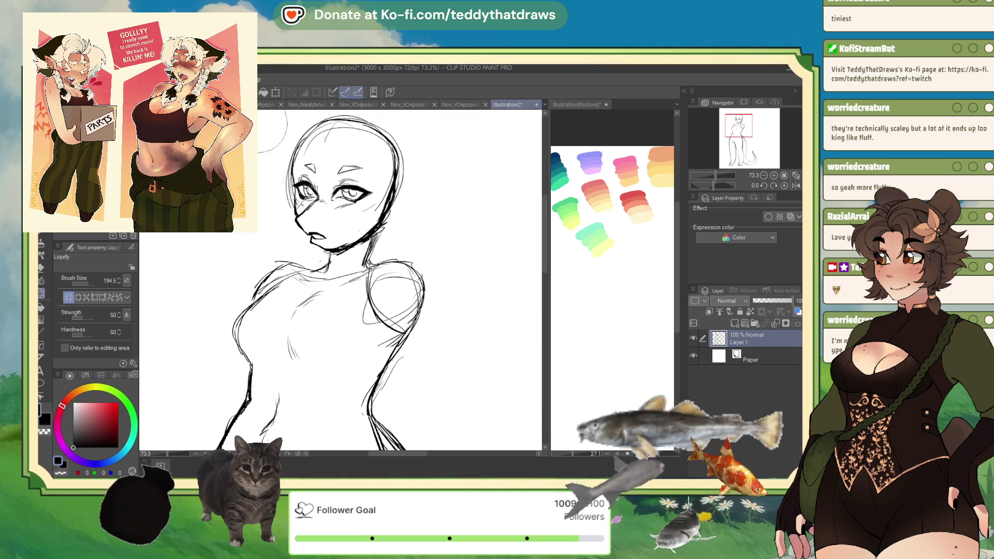
Step: Compare the face in mirrored view and extend the jaw line down to the chin
key(p)
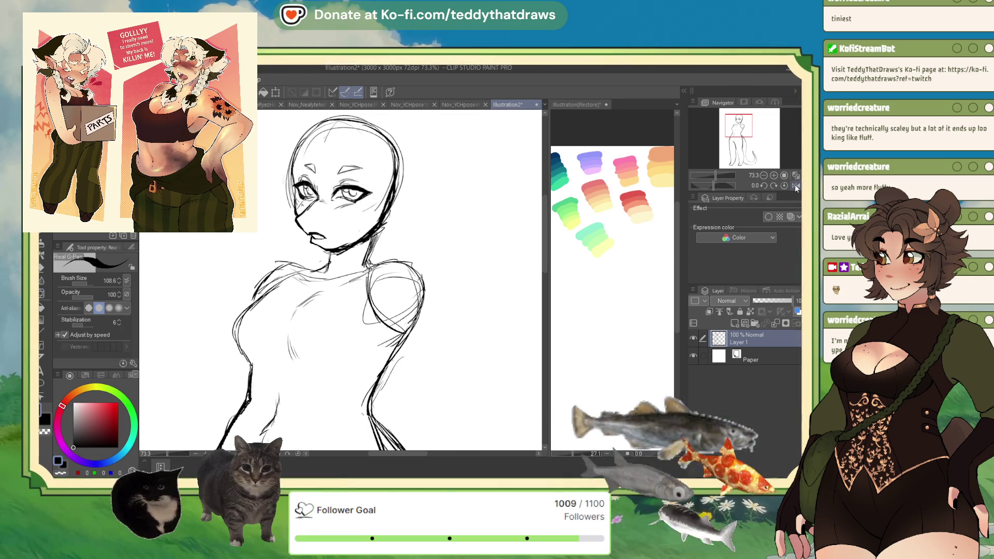
click(795, 186)
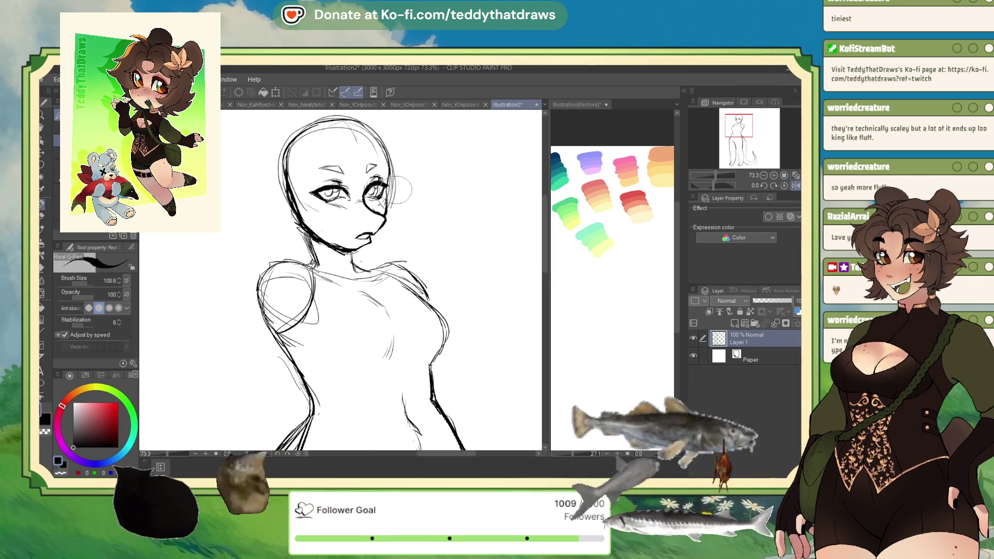
key(h)
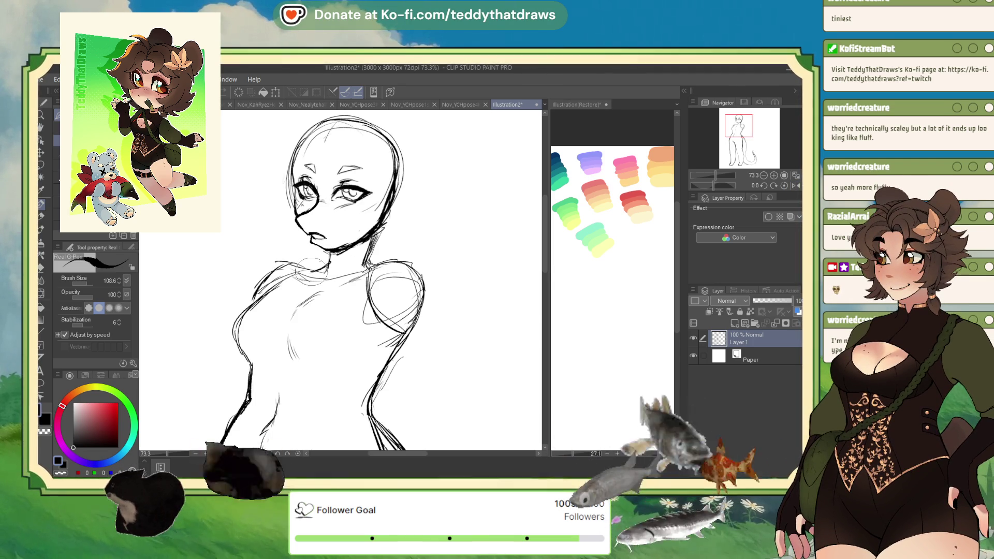
click(794, 186)
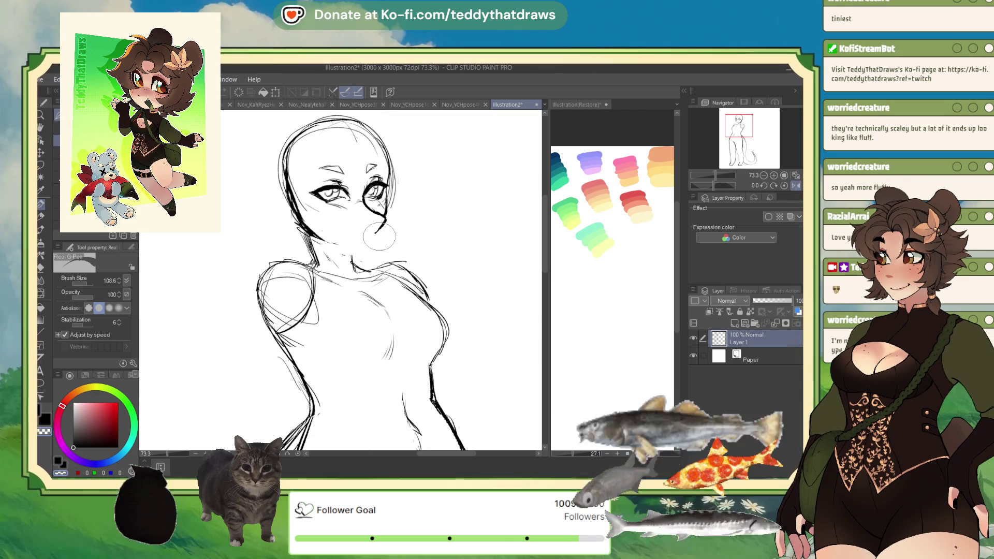
click(796, 185)
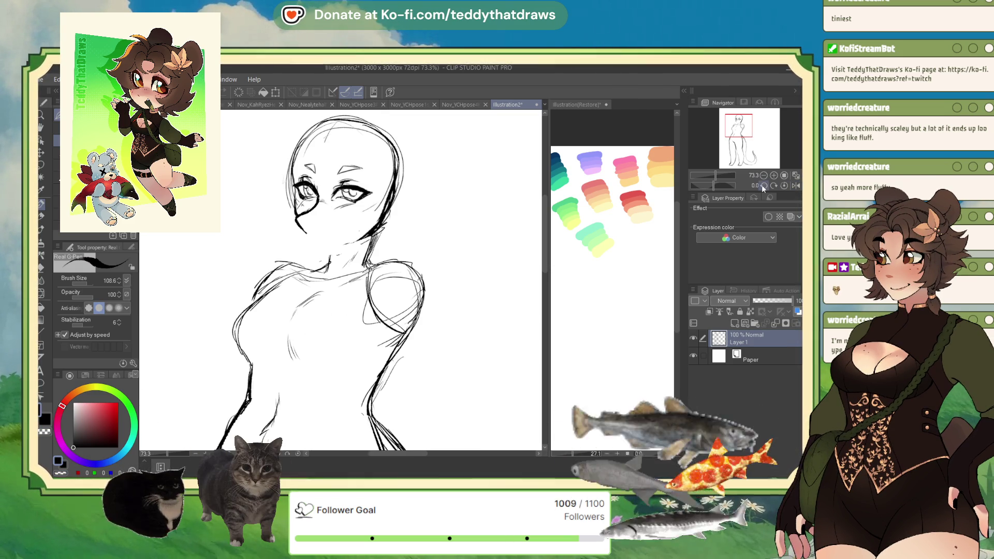
mouse_move(304, 231)
mouse_down()
mouse_move(331, 247)
mouse_move(383, 212)
mouse_move(368, 220)
mouse_up()
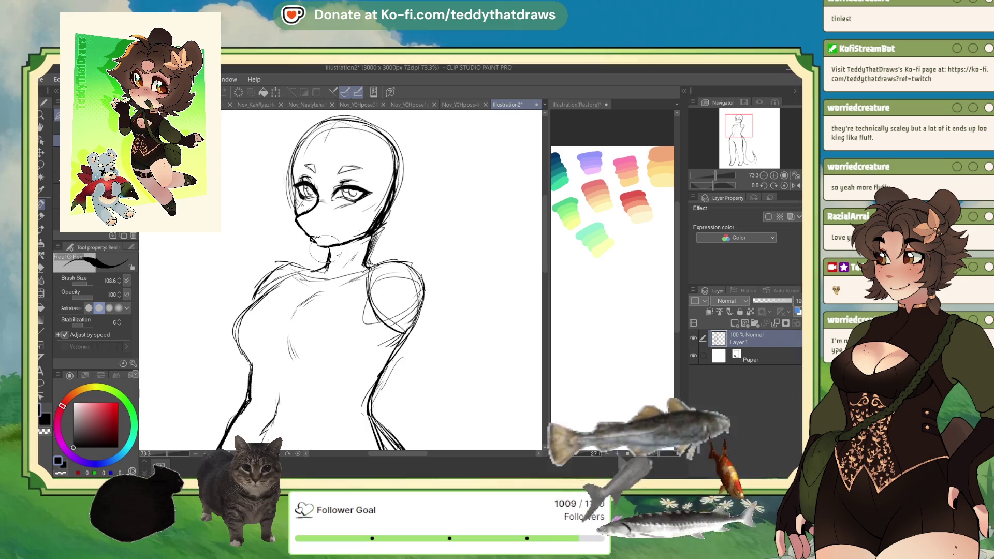
Step: Erase the figure's left eye with transparent colour, then return to black
key(c)
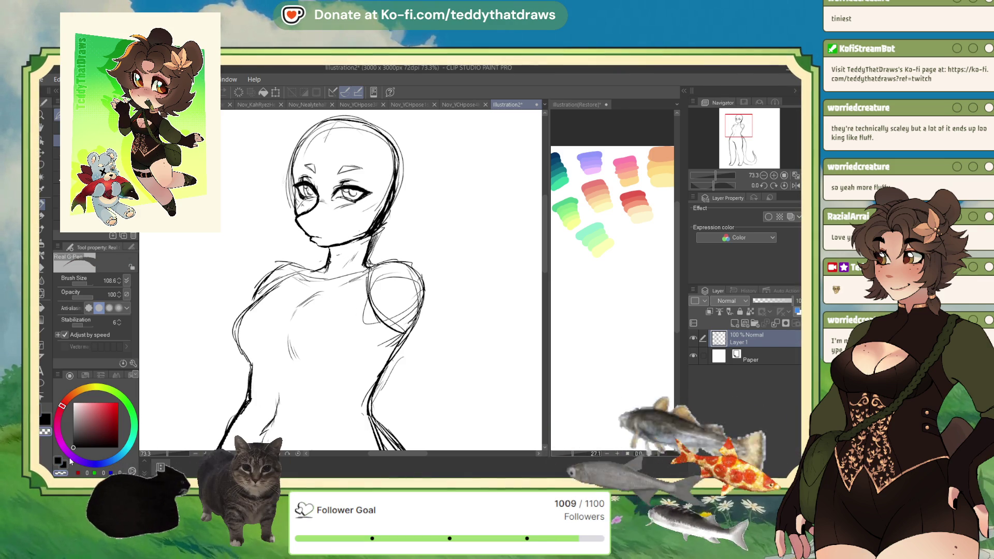
mouse_move(303, 184)
mouse_down()
mouse_move(316, 196)
mouse_move(309, 164)
mouse_move(318, 197)
mouse_move(299, 217)
mouse_up()
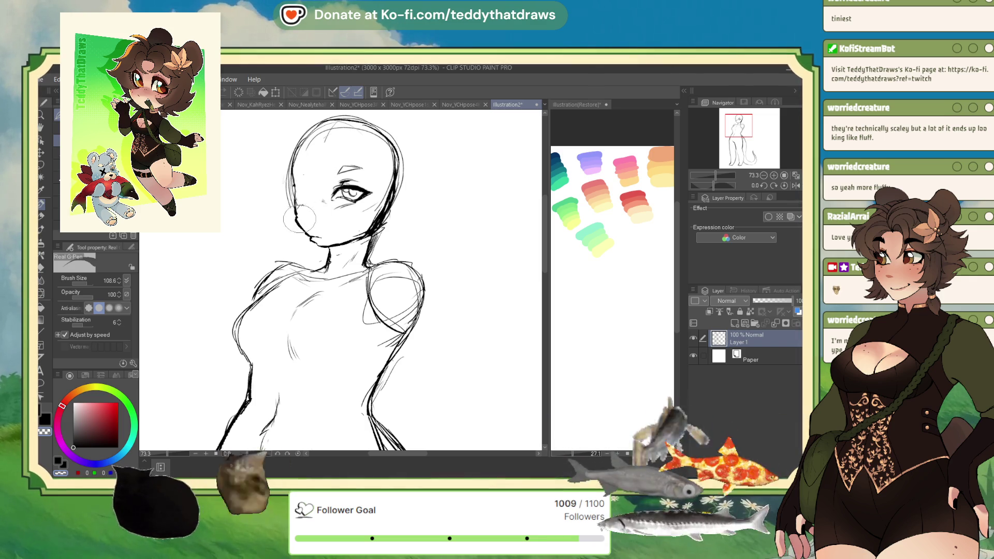
key(c)
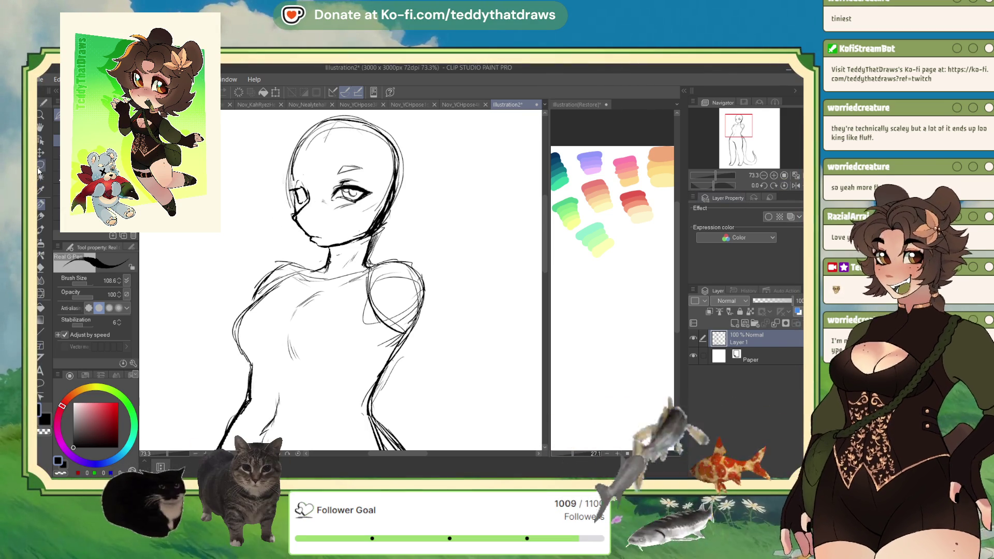
Step: Lasso the eye, nudge it slightly left with Scale/Rotate, deselect, and mirror the view to check
key(m)
mouse_move(357, 156)
mouse_down()
mouse_move(380, 184)
mouse_move(378, 171)
mouse_up()
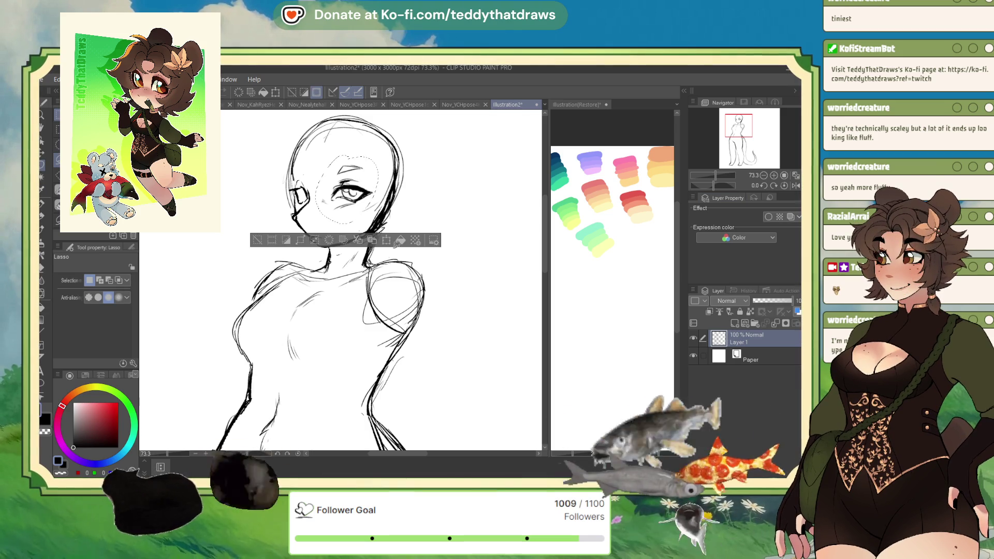
click(386, 240)
drag(367, 208, 360, 208)
click(316, 242)
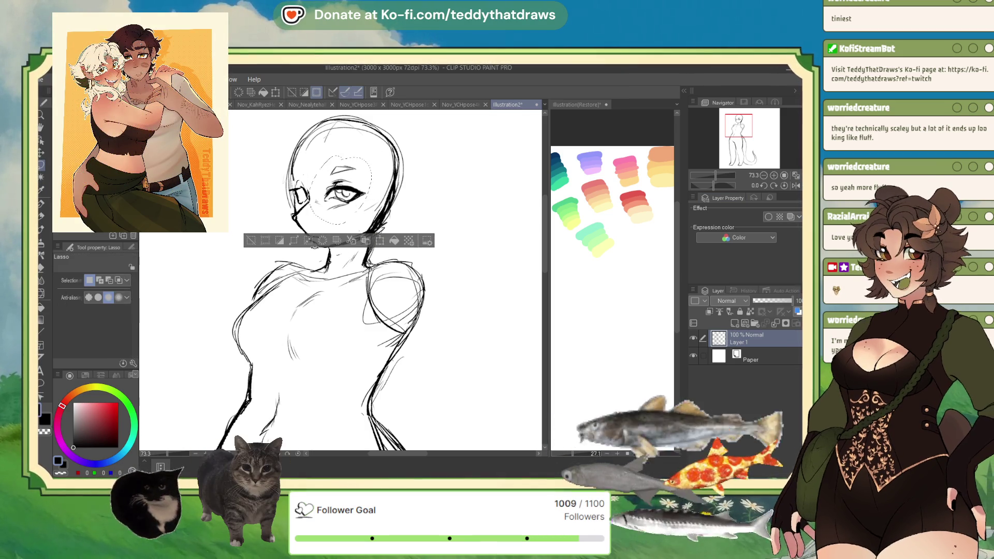
click(256, 240)
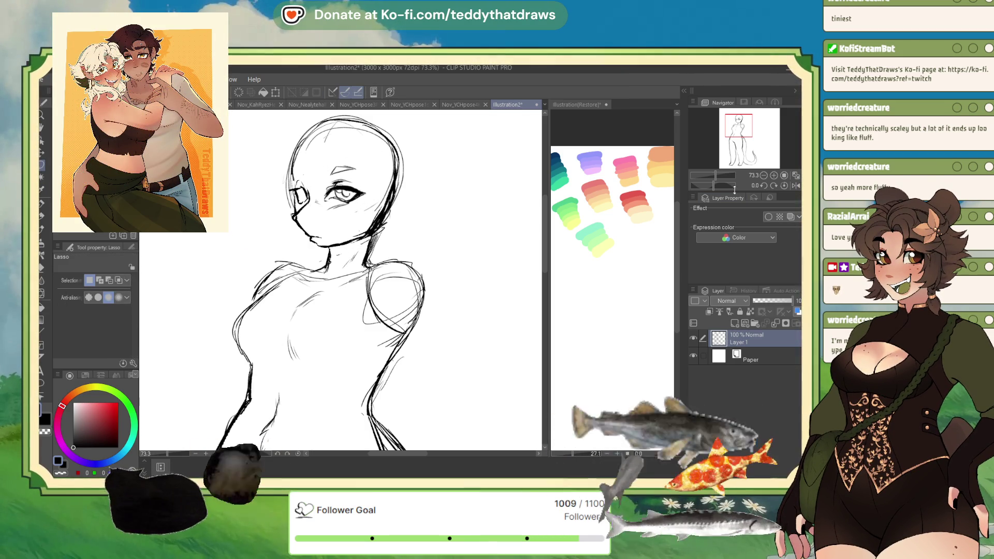
key(h)
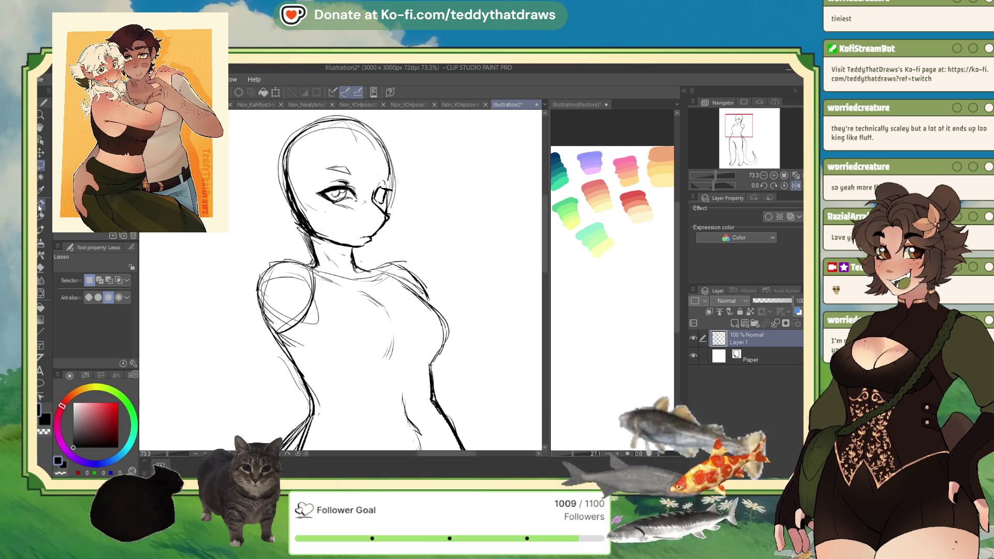
key(p)
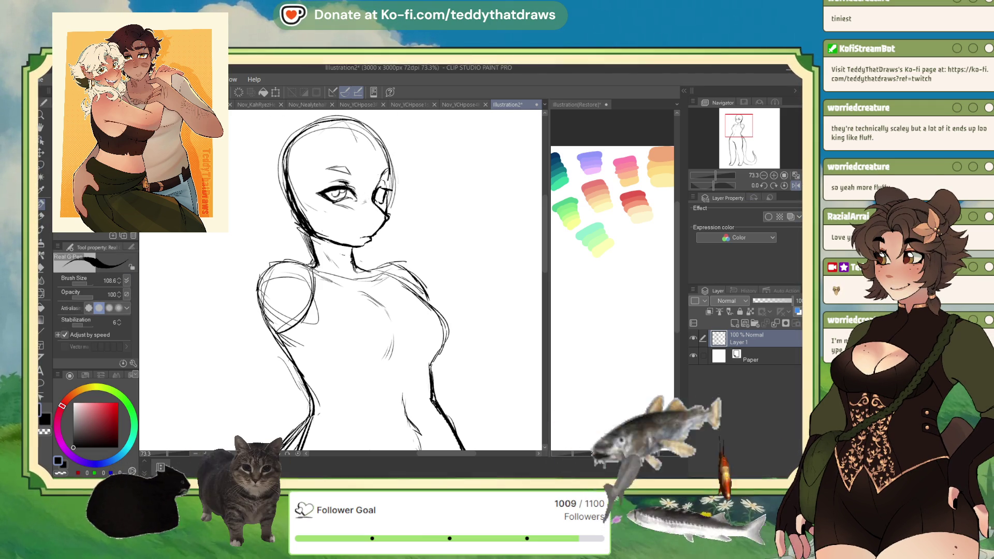
Step: Lasso the left eye again, transform it into place, and mirror the canvas to check
click(41, 165)
mouse_move(314, 195)
mouse_down()
mouse_move(368, 205)
mouse_move(352, 151)
mouse_up()
click(379, 233)
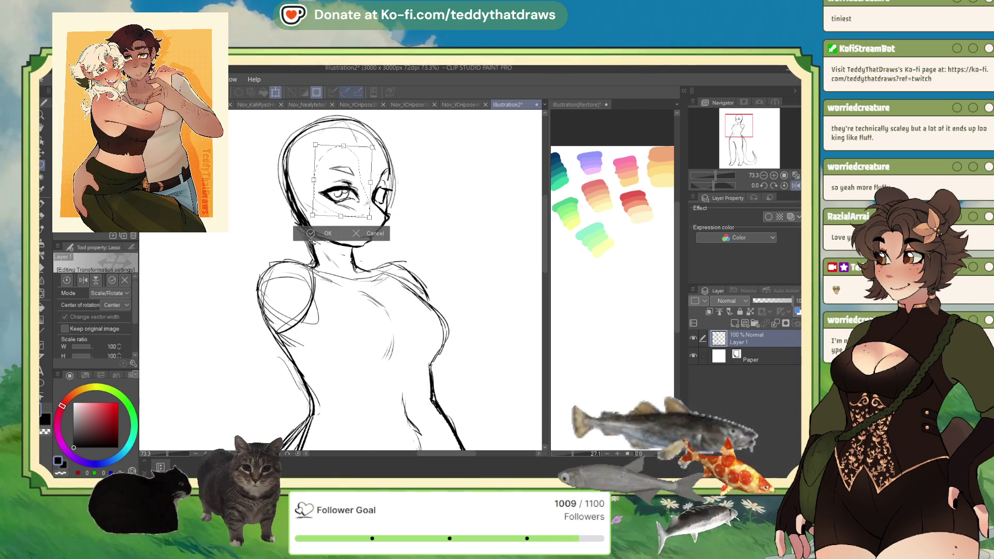
click(312, 233)
click(42, 205)
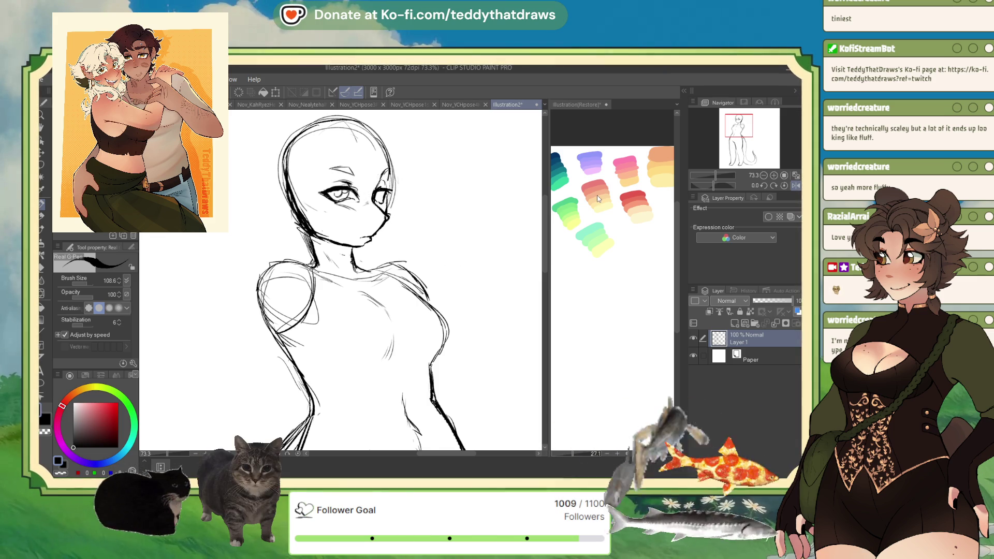
click(796, 186)
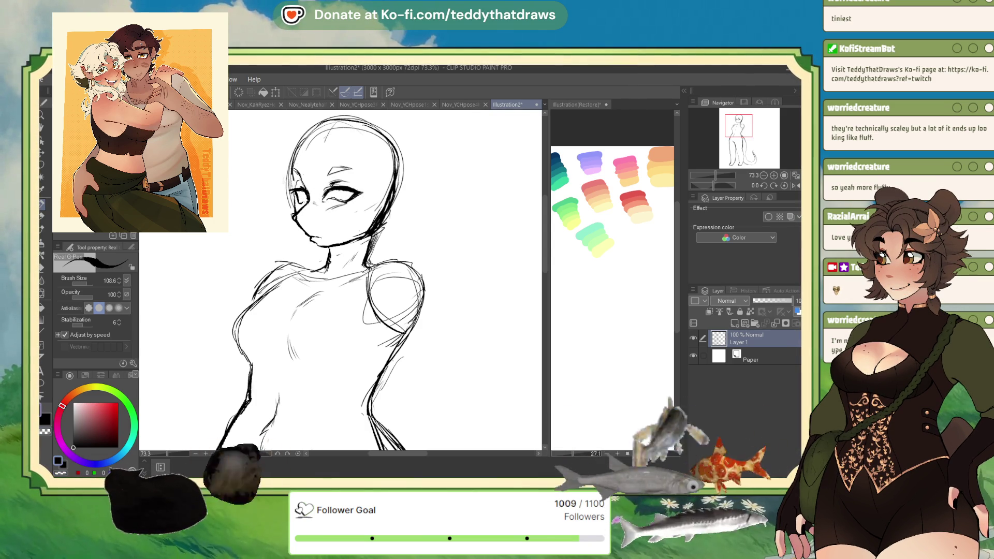
Step: Darken and thicken the jawline to the chin and add a short mouth stroke
click(794, 186)
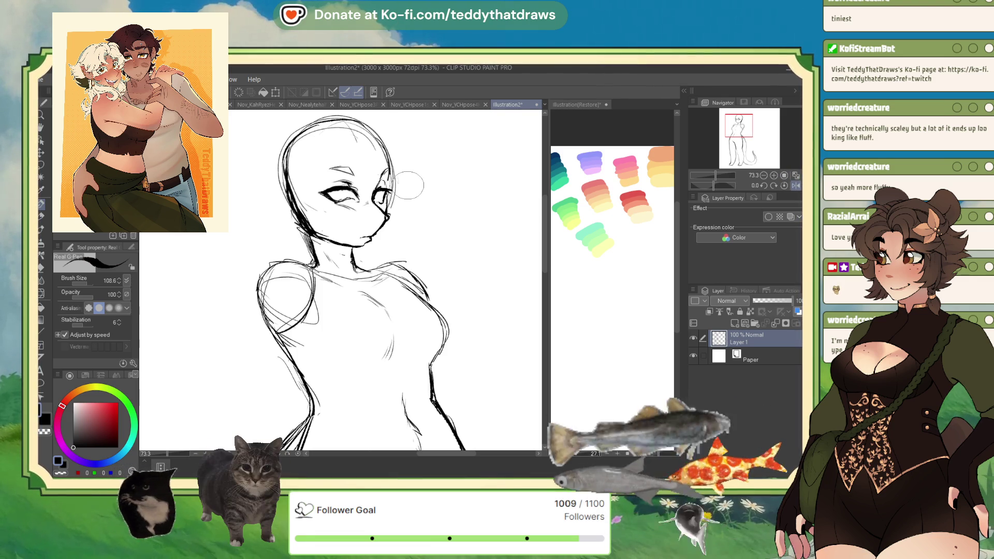
click(793, 187)
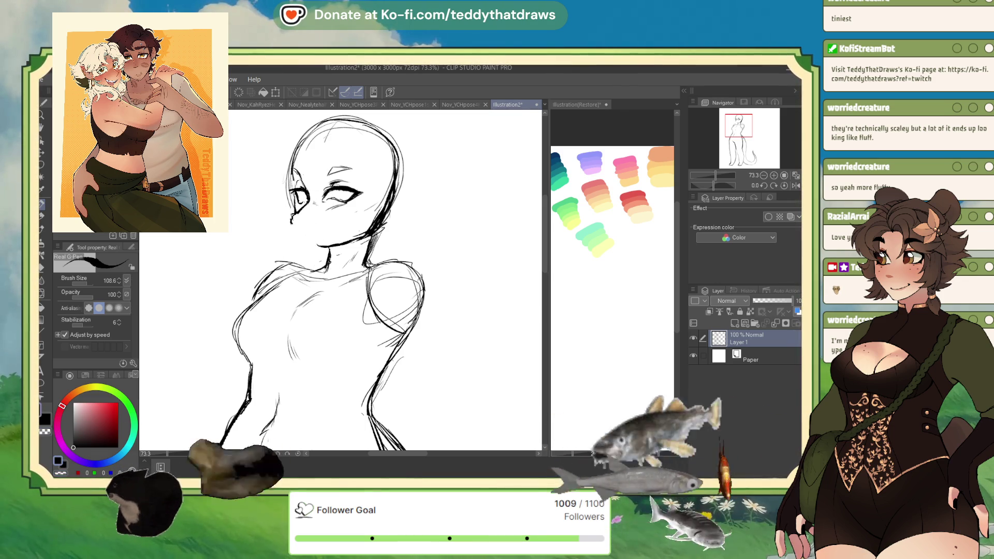
drag(362, 234, 314, 247)
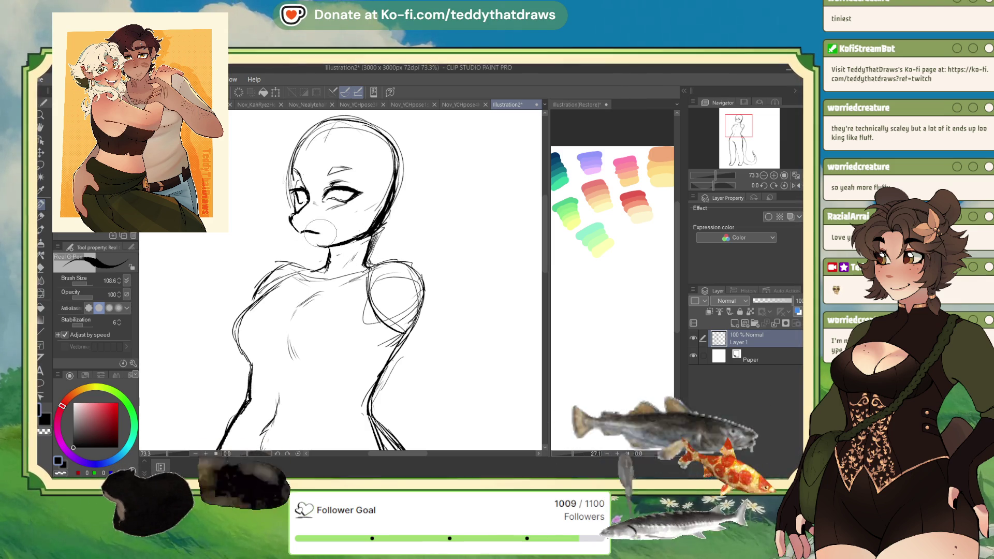
drag(300, 232, 319, 233)
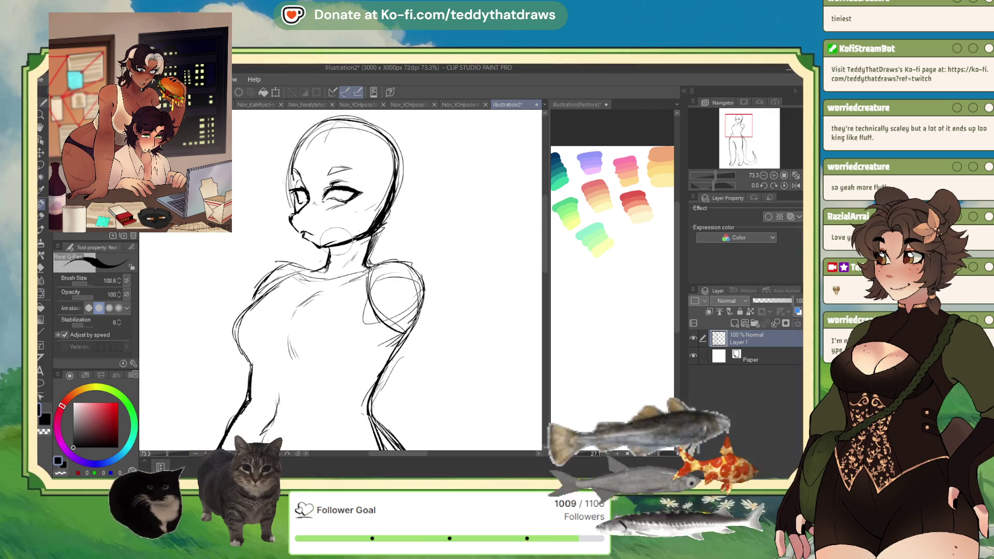
click(62, 474)
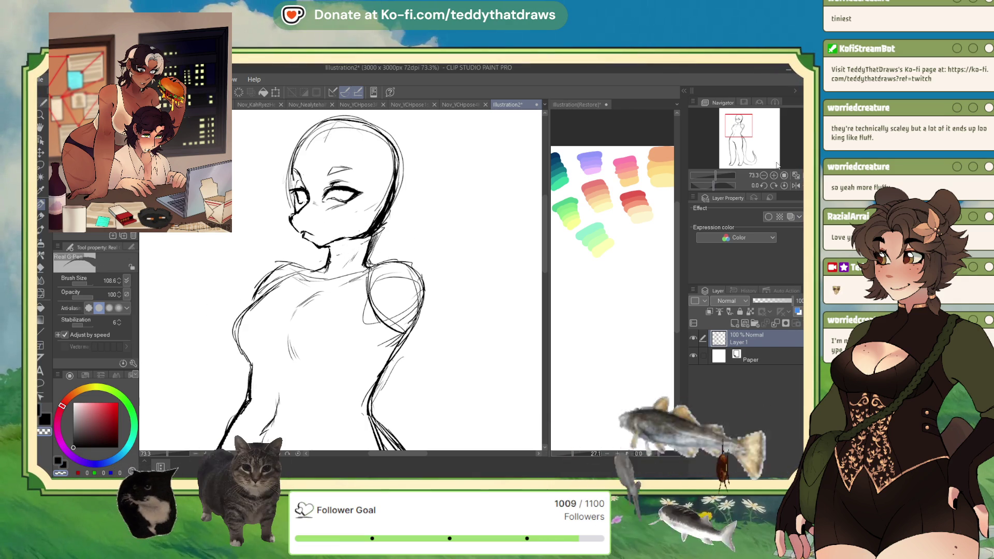
click(796, 186)
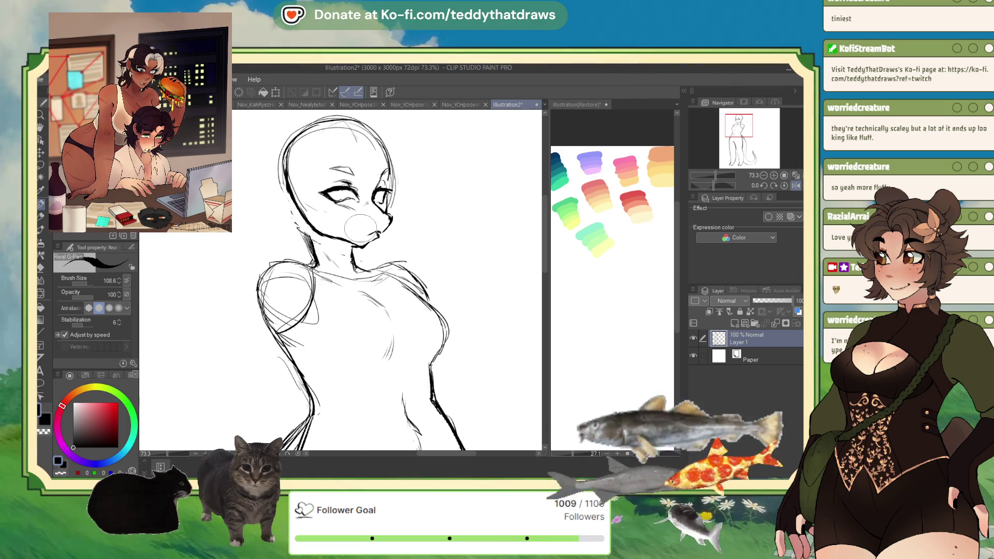
Step: Lasso the whole head and slightly shift and tilt it with Scale/Rotate
key(m)
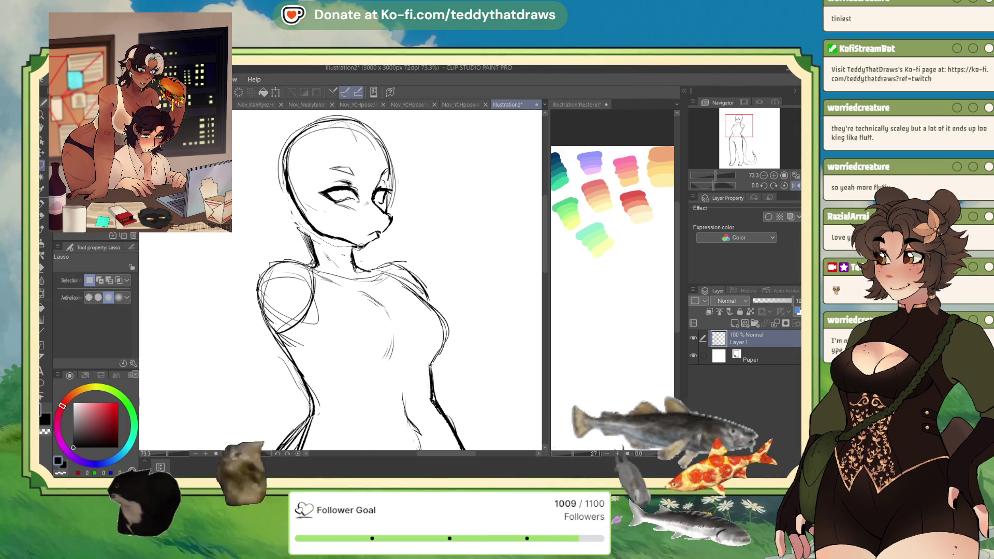
mouse_move(428, 153)
mouse_down()
mouse_move(392, 270)
mouse_move(406, 249)
mouse_up()
click(381, 296)
click(318, 307)
click(40, 220)
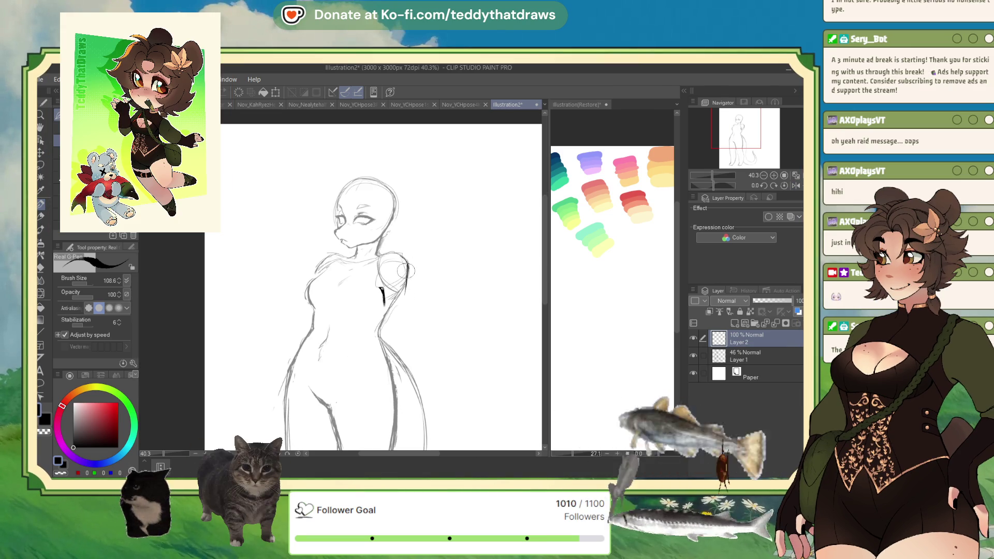
Step: Mirror the canvas view to check the faded sketch
click(796, 185)
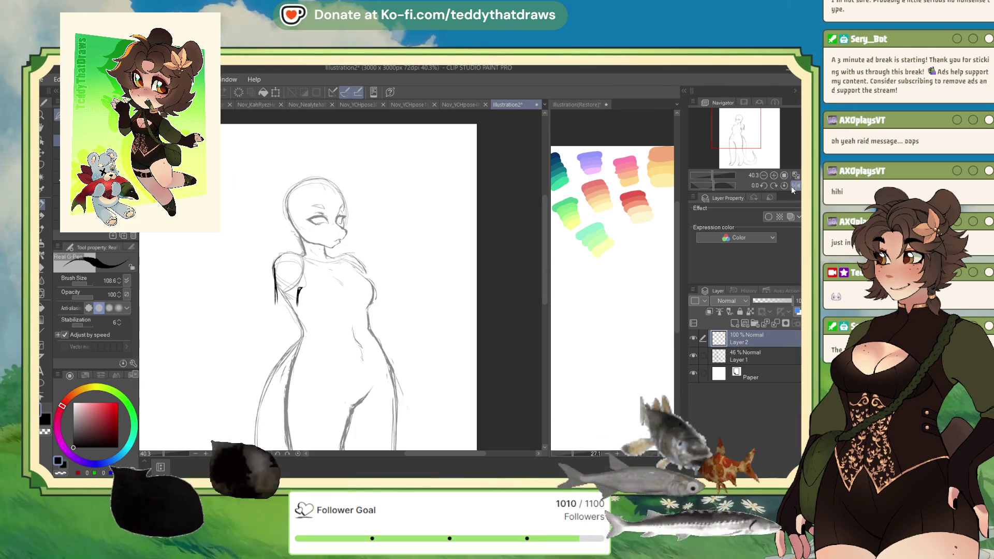
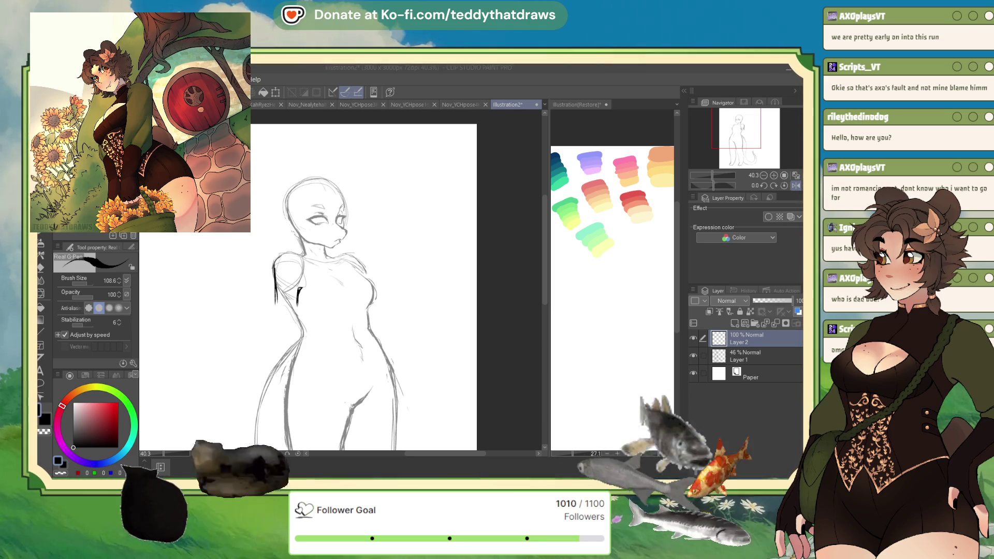
Step: Bring the whole figure into view and undo the two stray dark strokes by the arm
drag(363, 311, 353, 257)
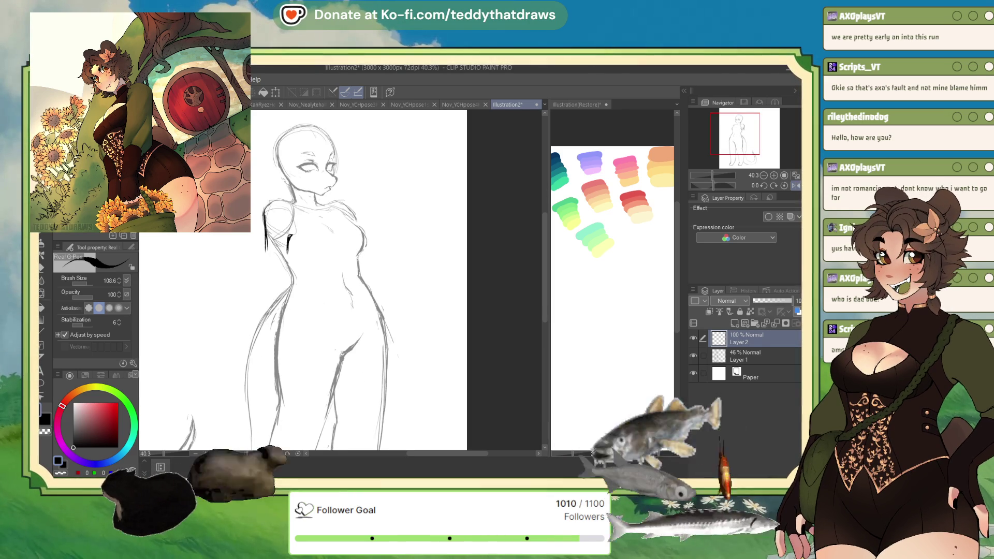
scroll(325, 190, down, 3)
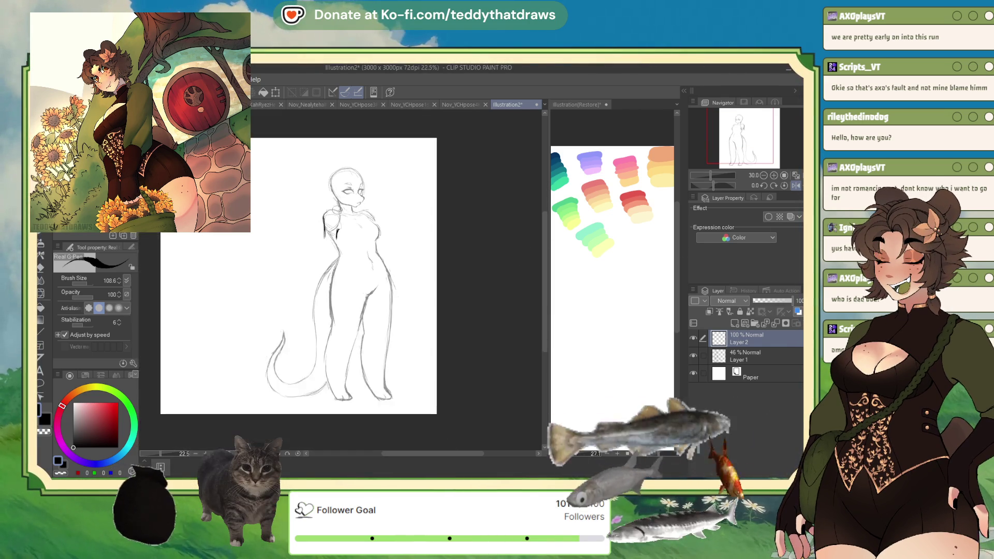
scroll(325, 190, up, 1)
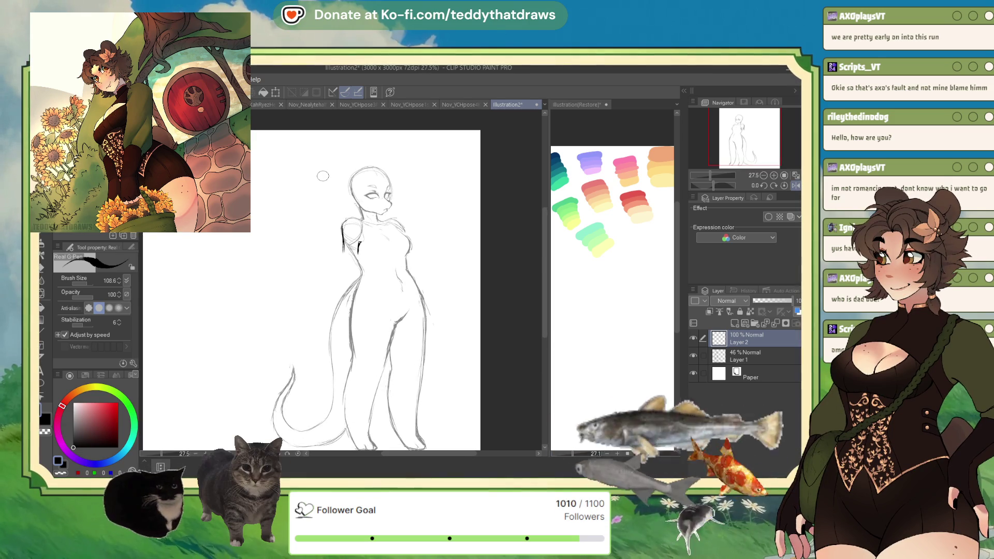
scroll(364, 327, down, 1)
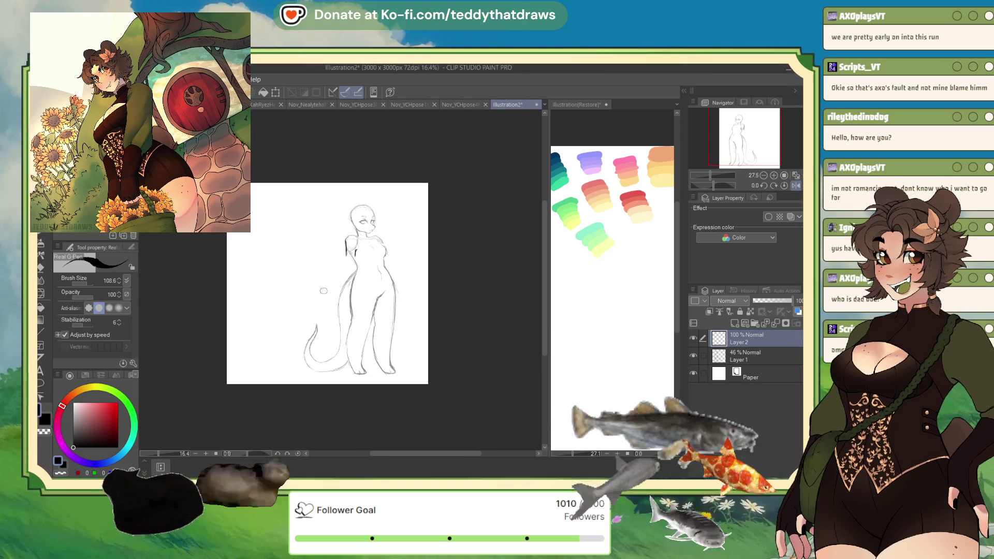
scroll(365, 327, down, 2)
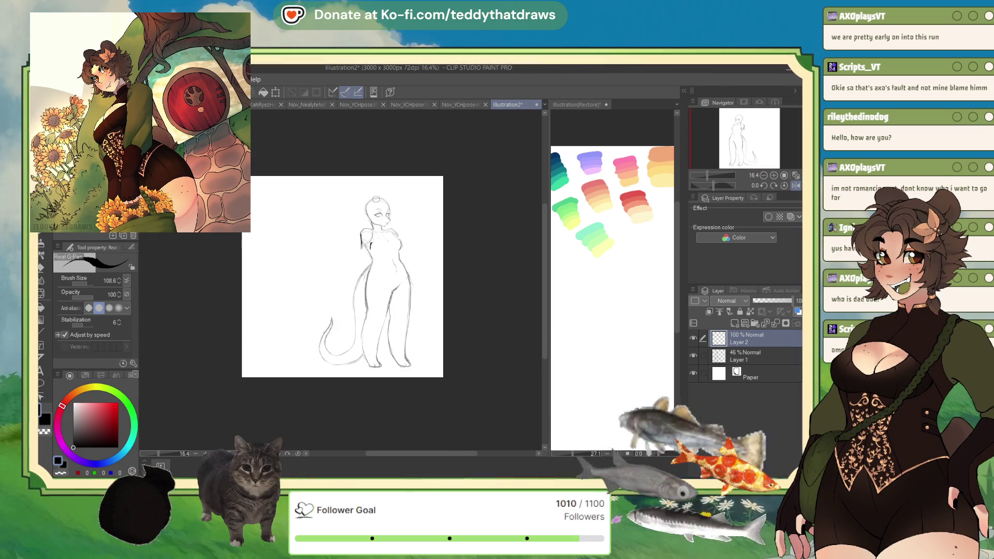
scroll(334, 254, up, 2)
scroll(335, 254, up, 2)
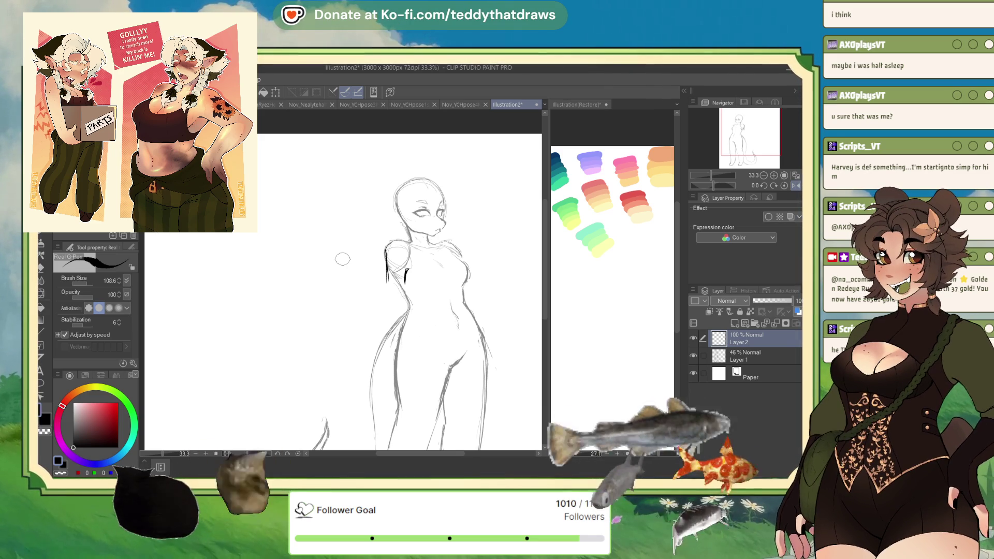
scroll(342, 258, right, 5)
scroll(392, 229, down, 2)
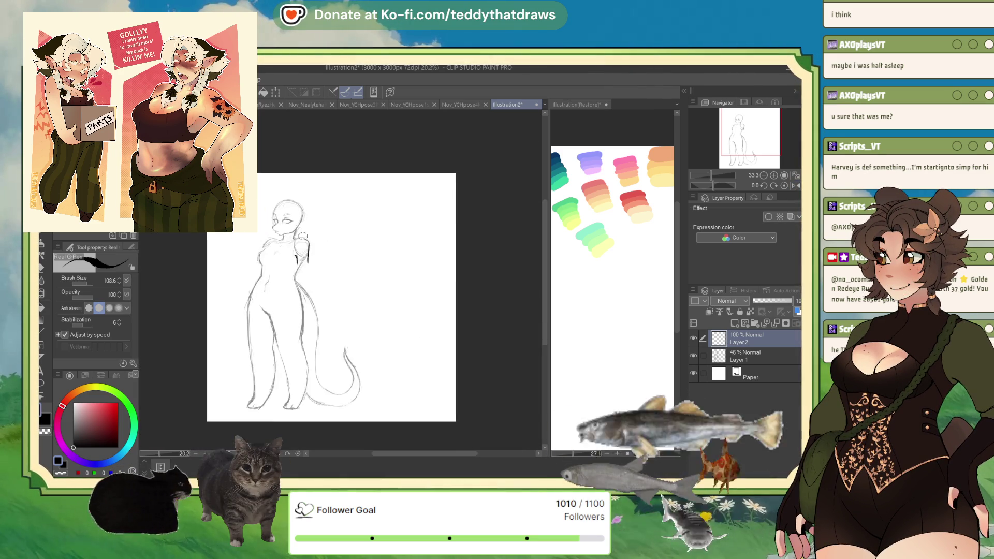
key(ctrl+z)
key(ctrl+z)
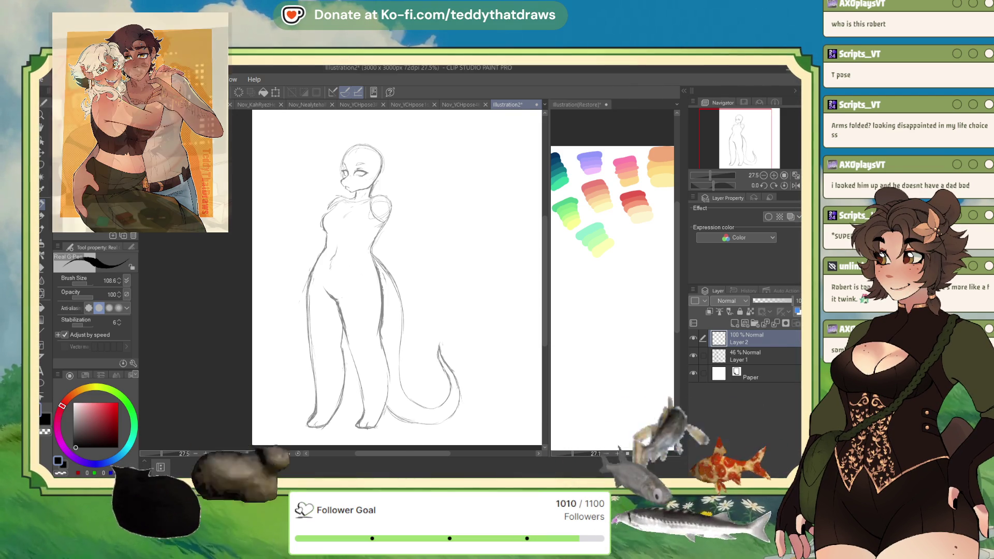
Step: Sketch the top curve of a small pouch at the hip, then mirror the canvas view to check it
scroll(371, 218, up, 2)
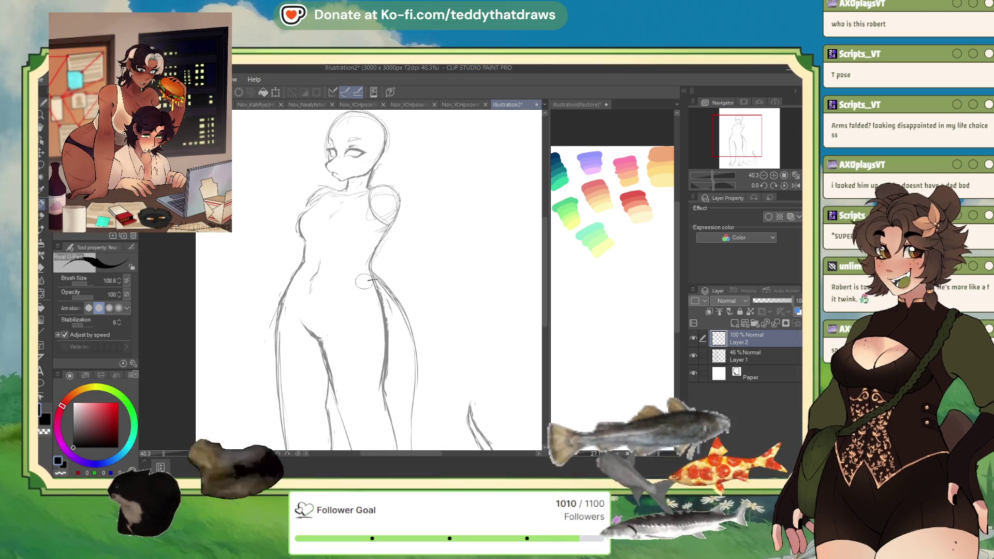
mouse_move(376, 281)
mouse_down()
mouse_move(355, 292)
mouse_move(363, 310)
mouse_move(392, 279)
mouse_up()
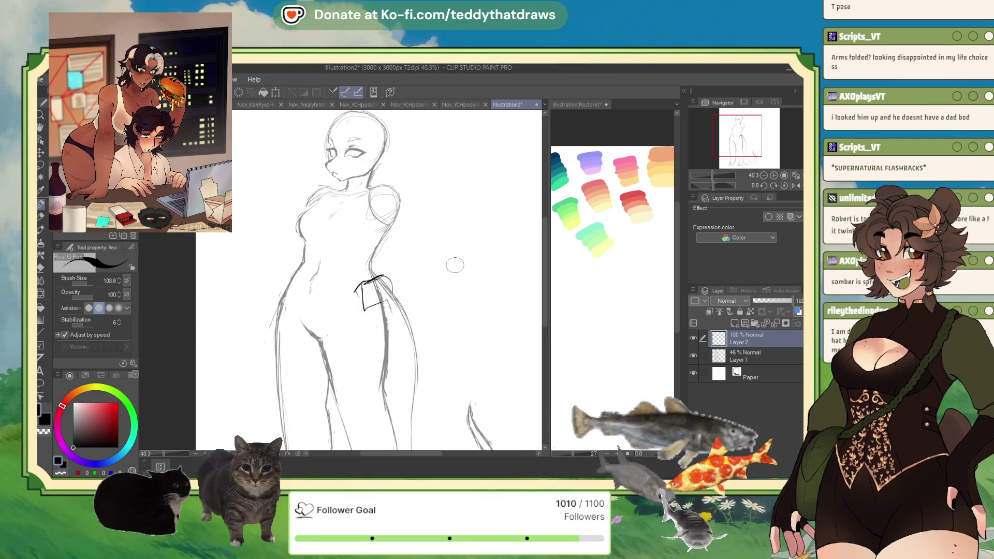
click(796, 185)
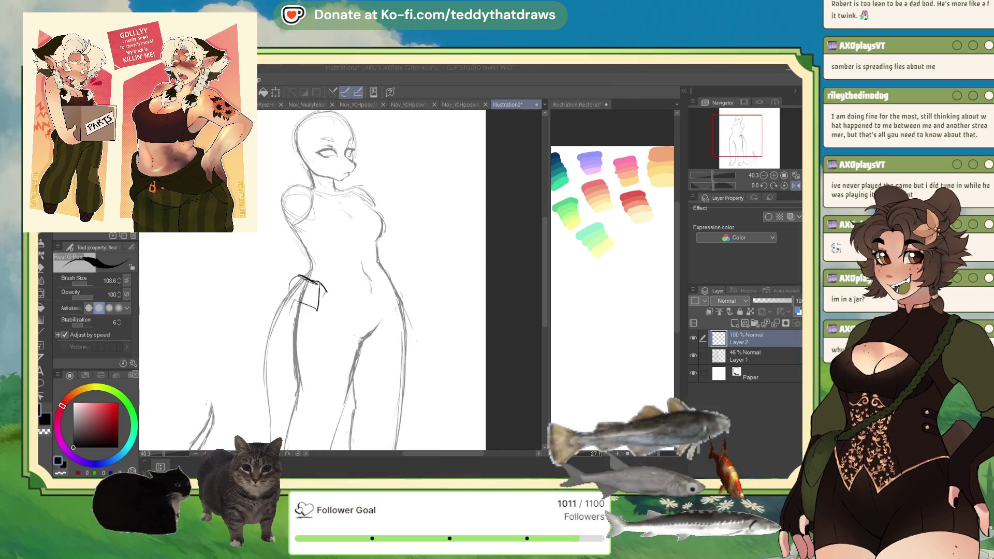
Step: Unflip the view, then shift and tilt the hip pouch slightly with a transform and commit it
click(296, 85)
key(h)
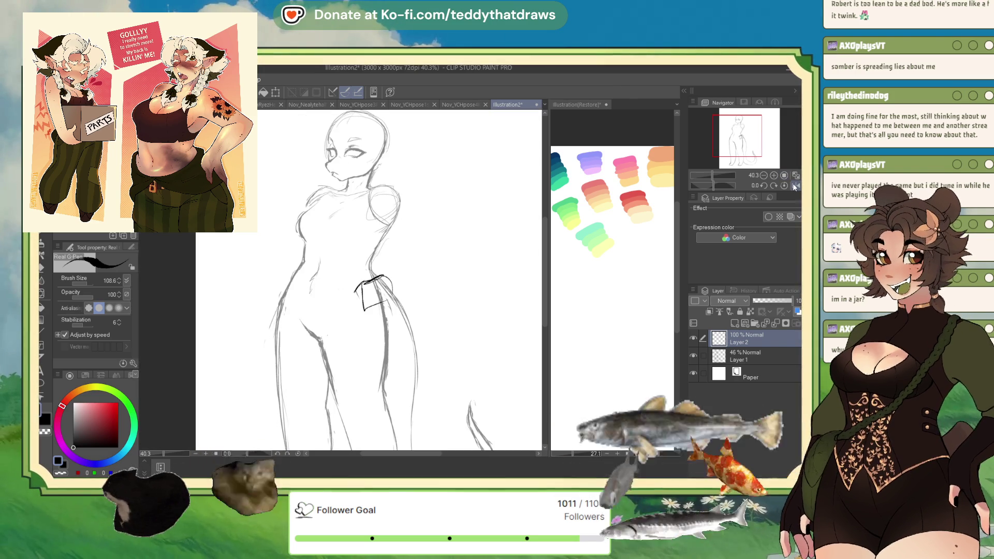
click(276, 93)
drag(363, 331, 371, 337)
key(Return)
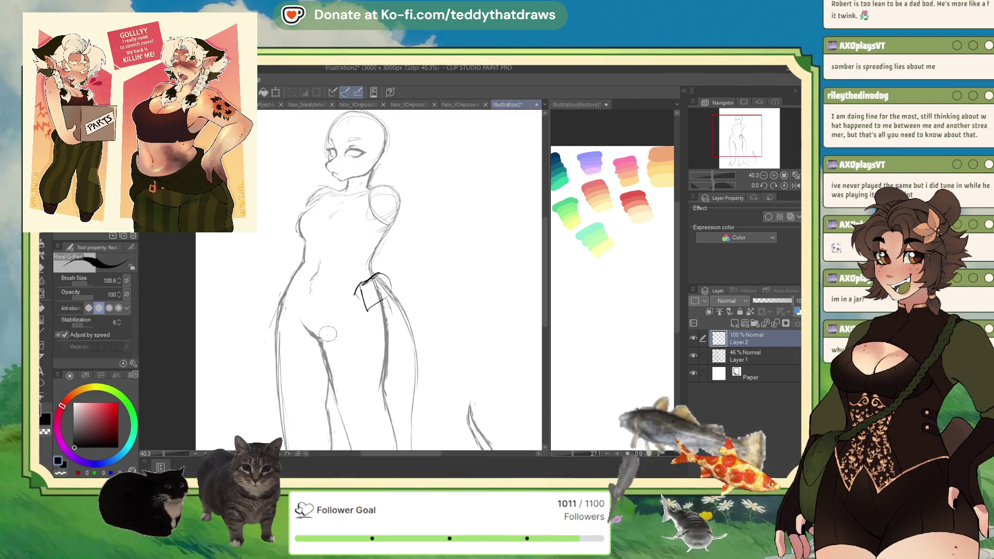